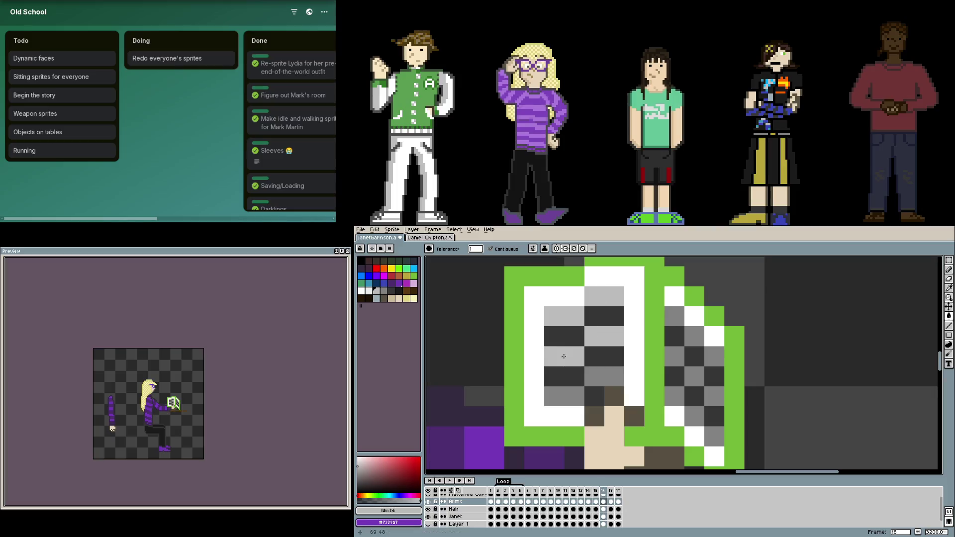
- Lighten ten checker squares on the book page to light grey #bcbcbc
{"action": "left_click", "coordinate": [604, 376]}
{"action": "left_click", "coordinate": [565, 395]}
{"action": "left_click", "coordinate": [674, 396]}
{"action": "left_click", "coordinate": [714, 436]}
{"action": "left_click", "coordinate": [694, 416]}
{"action": "left_click", "coordinate": [714, 396]}
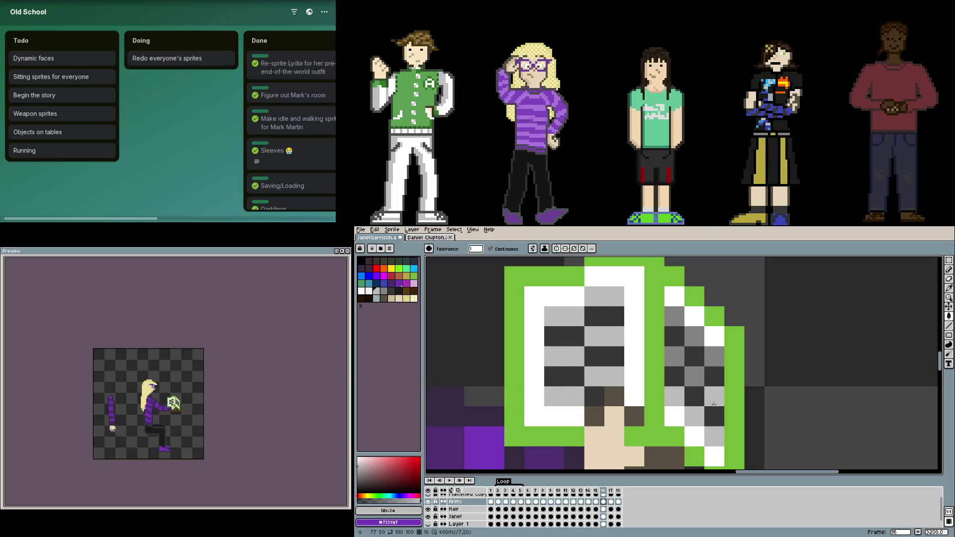
{"action": "left_click", "coordinate": [693, 377]}
{"action": "left_click", "coordinate": [674, 356]}
{"action": "left_click", "coordinate": [694, 337]}
{"action": "left_click", "coordinate": [714, 356]}
- Recolour eleven dark checker squares on the page to medium grey #828282
{"action": "left_click", "coordinate": [685, 318], "text": "alt"}
{"action": "left_click", "coordinate": [674, 336]}
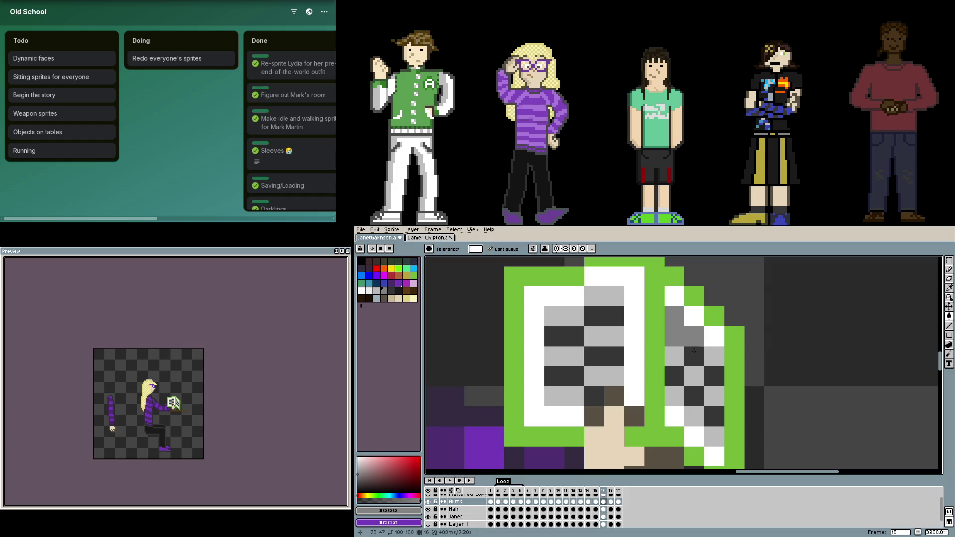
{"action": "left_click", "coordinate": [693, 356]}
{"action": "left_click", "coordinate": [714, 376]}
{"action": "left_click", "coordinate": [674, 376]}
{"action": "left_click", "coordinate": [694, 396]}
{"action": "left_click", "coordinate": [614, 356]}
{"action": "left_click", "coordinate": [574, 376]}
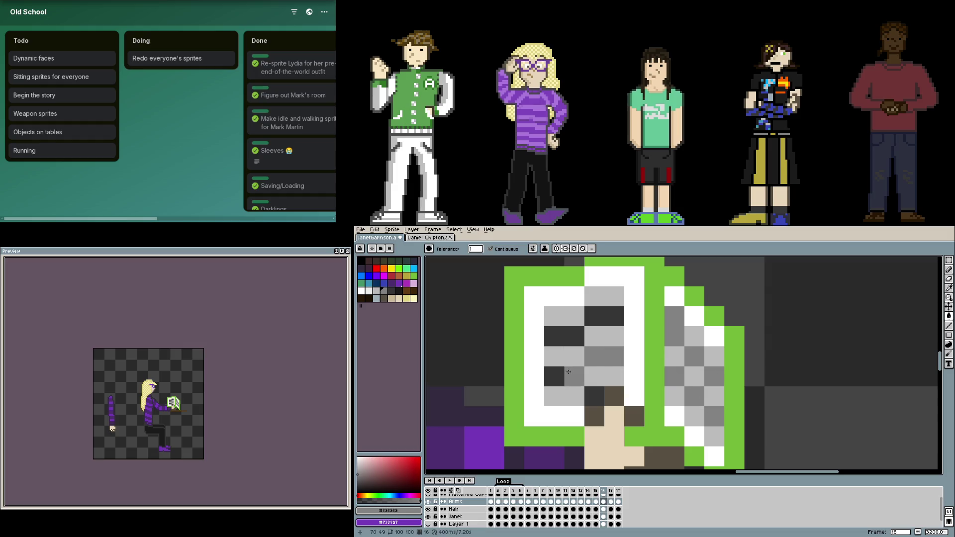
{"action": "left_click", "coordinate": [554, 376]}
{"action": "left_click", "coordinate": [594, 396]}
{"action": "left_click", "coordinate": [574, 336]}
{"action": "left_click", "coordinate": [604, 316]}
- Paint four more page pixels medium grey #828282
{"action": "left_click", "coordinate": [694, 336], "text": "alt"}
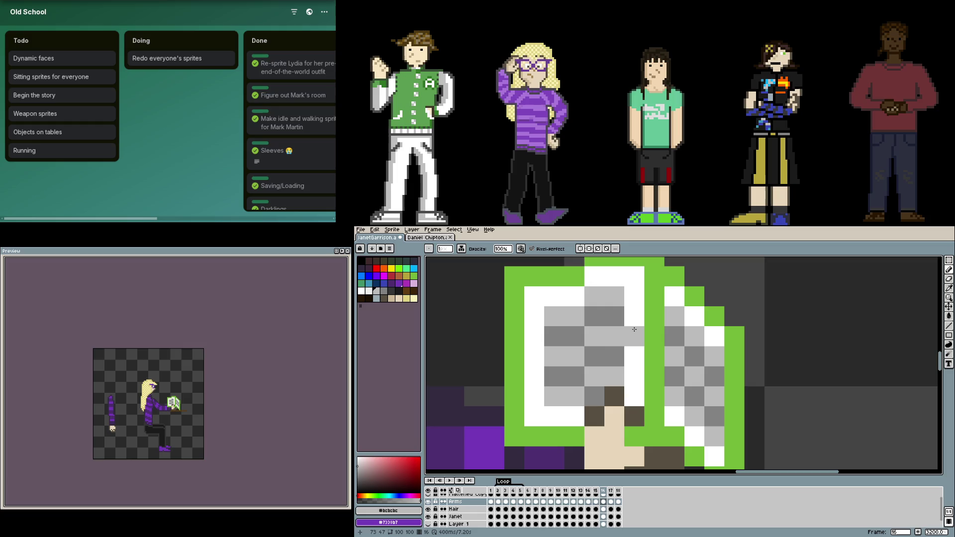
{"action": "left_click", "coordinate": [592, 312], "text": "alt"}
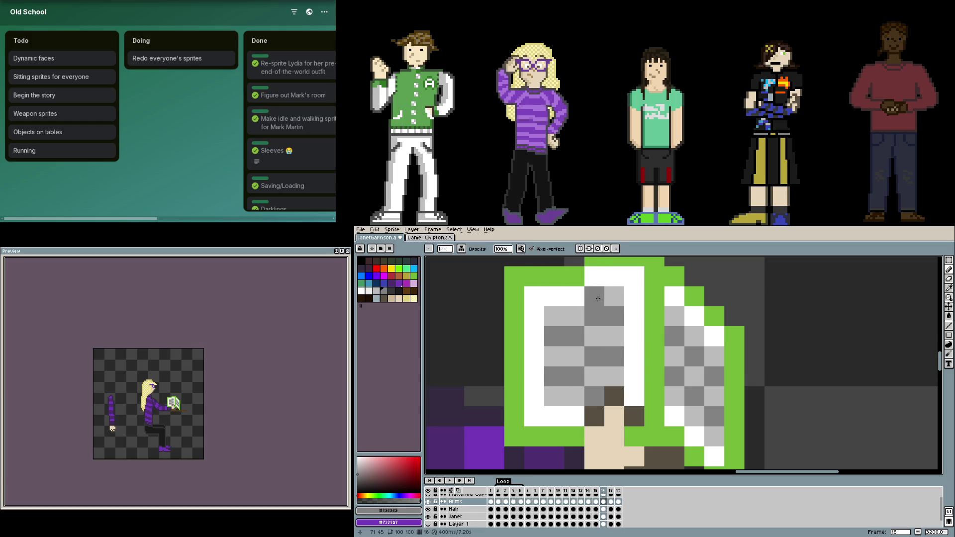
{"action": "left_click", "coordinate": [574, 316]}
{"action": "left_click", "coordinate": [594, 336]}
{"action": "left_click", "coordinate": [554, 357]}
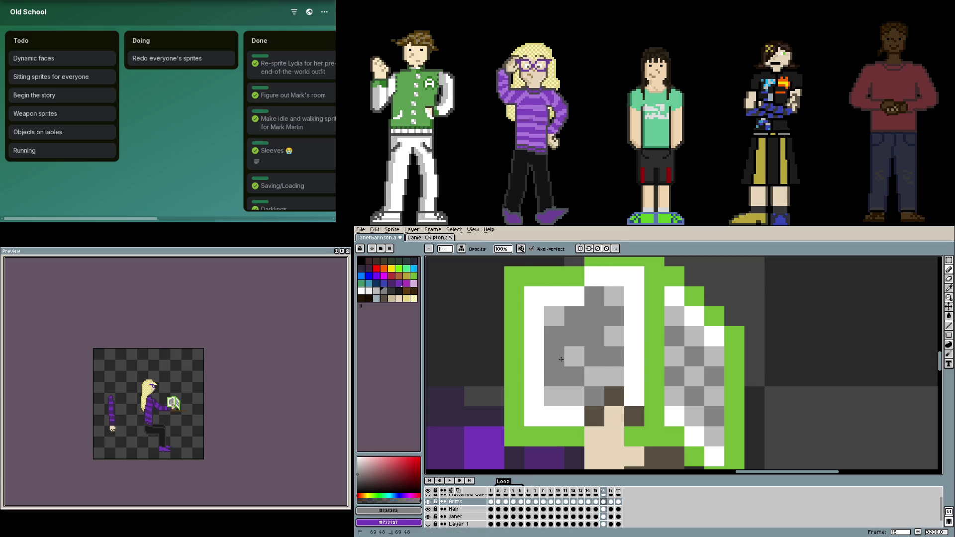
{"action": "left_click", "coordinate": [575, 397]}
- Paint four page pixels light grey #bcbcbc to complete the checker
{"action": "left_click", "coordinate": [554, 376], "text": "alt"}
{"action": "left_click", "coordinate": [575, 376]}
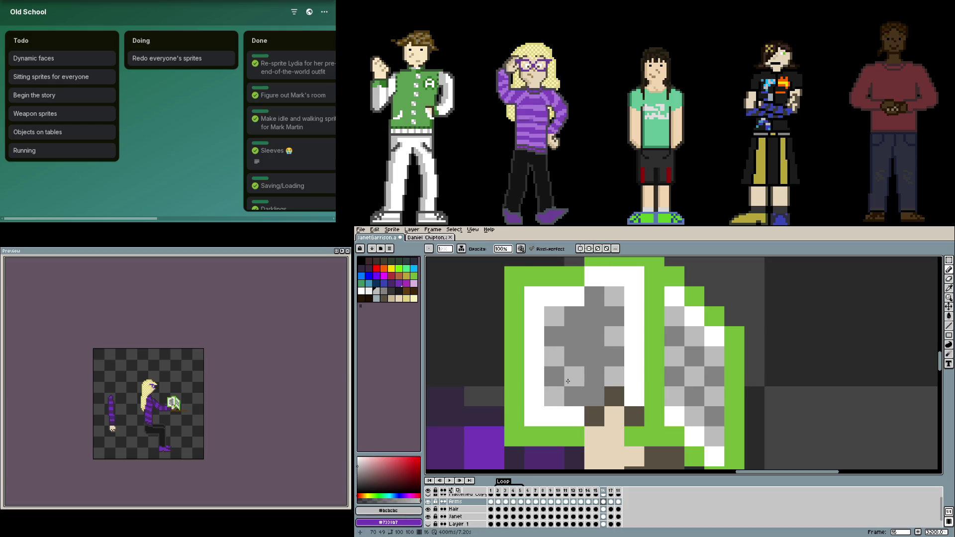
{"action": "left_click", "coordinate": [594, 357]}
{"action": "left_click", "coordinate": [575, 335]}
{"action": "left_click", "coordinate": [593, 316]}
{"action": "scroll", "coordinate": [631, 330], "scroll_direction": "down", "scroll_amount": 1}
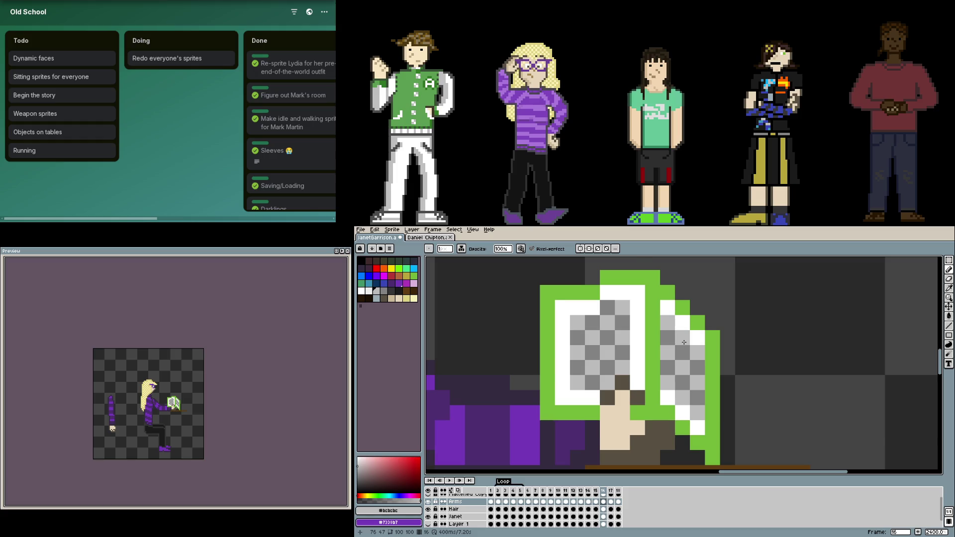
- Fill the gap beside the thumb with the hand's dark brown #585042
{"action": "scroll", "coordinate": [770, 324], "scroll_direction": "up", "scroll_amount": 1}
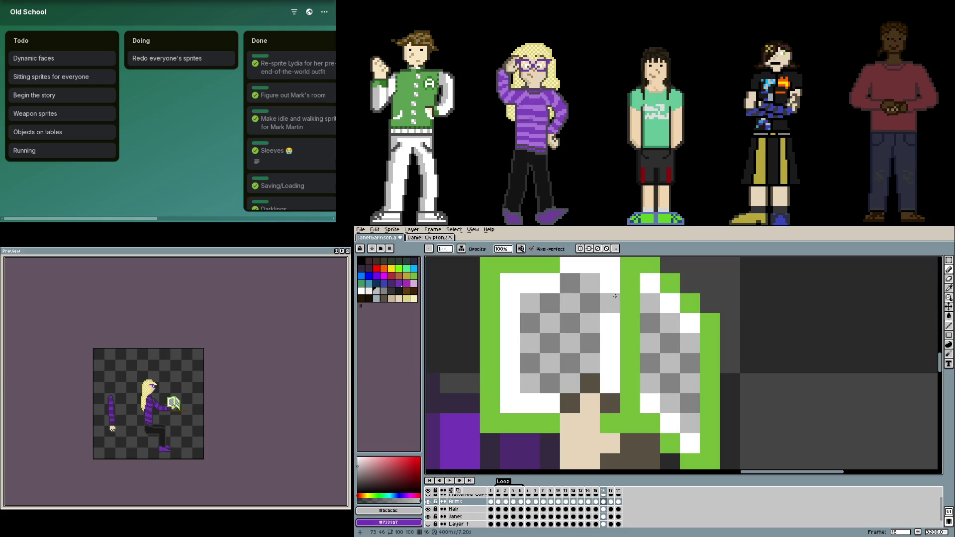
{"action": "scroll", "coordinate": [624, 323], "scroll_direction": "down", "scroll_amount": 1}
{"action": "scroll", "coordinate": [624, 323], "scroll_direction": "down", "scroll_amount": 1}
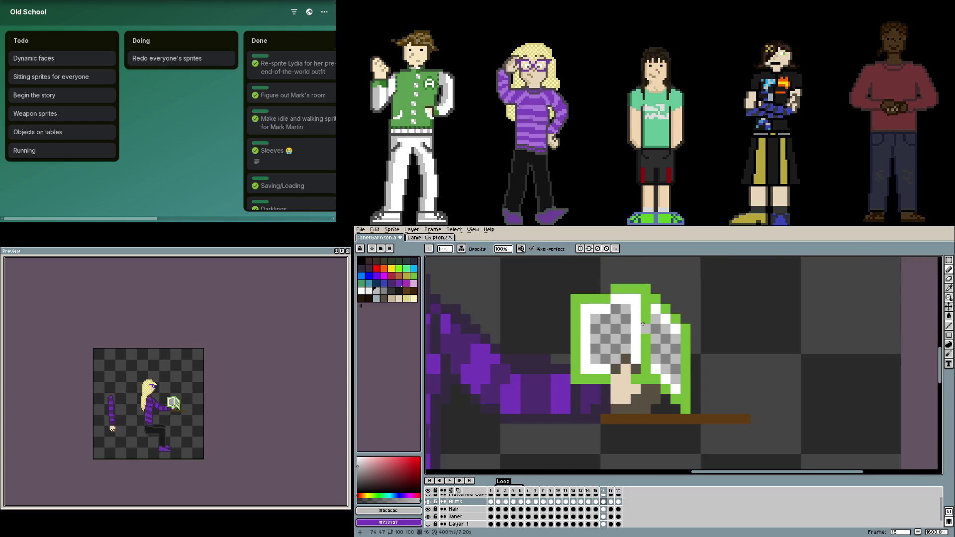
{"action": "scroll", "coordinate": [646, 334], "scroll_direction": "up", "scroll_amount": 1}
{"action": "scroll", "coordinate": [604, 387], "scroll_direction": "up", "scroll_amount": 2}
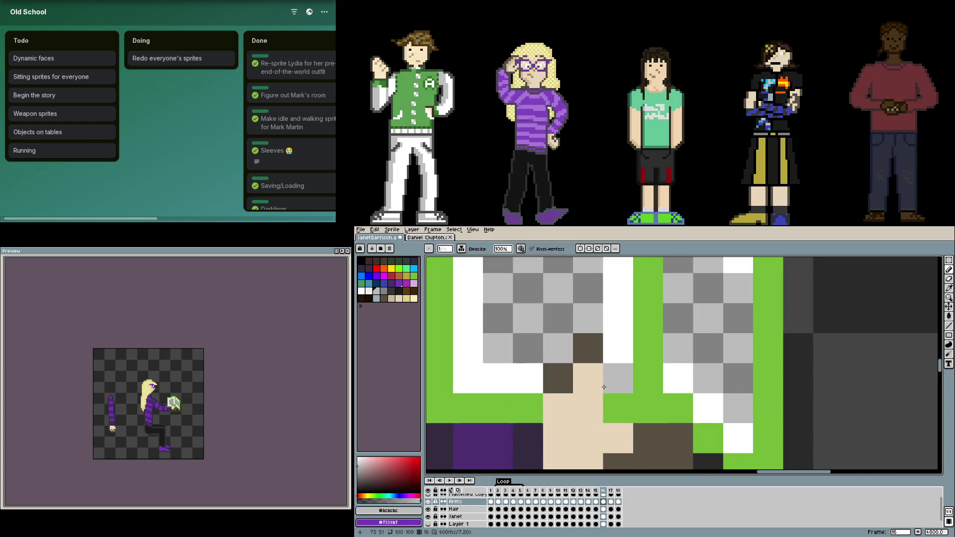
{"action": "left_click", "coordinate": [587, 348], "text": "alt"}
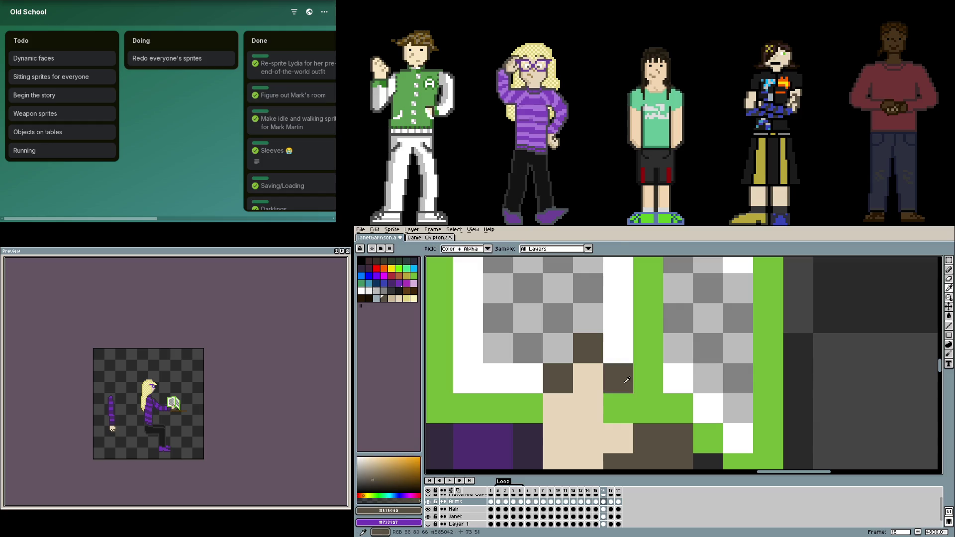
{"action": "left_click", "coordinate": [619, 408]}
{"action": "left_click", "coordinate": [649, 378]}
- Eyedrop the book's green outline colour and zoom out to 200%
{"action": "scroll", "coordinate": [748, 380], "scroll_direction": "down", "scroll_amount": 3}
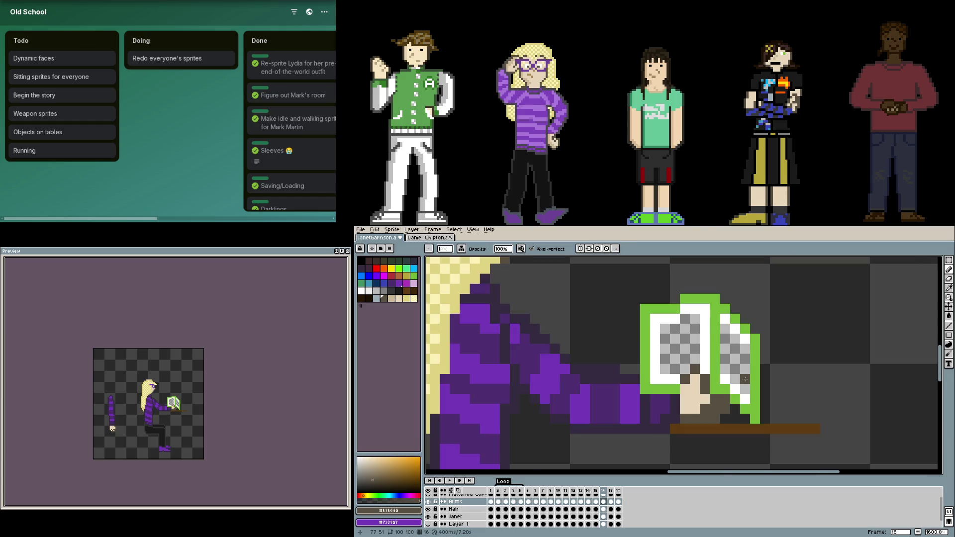
{"action": "scroll", "coordinate": [708, 395], "scroll_direction": "up", "scroll_amount": 1}
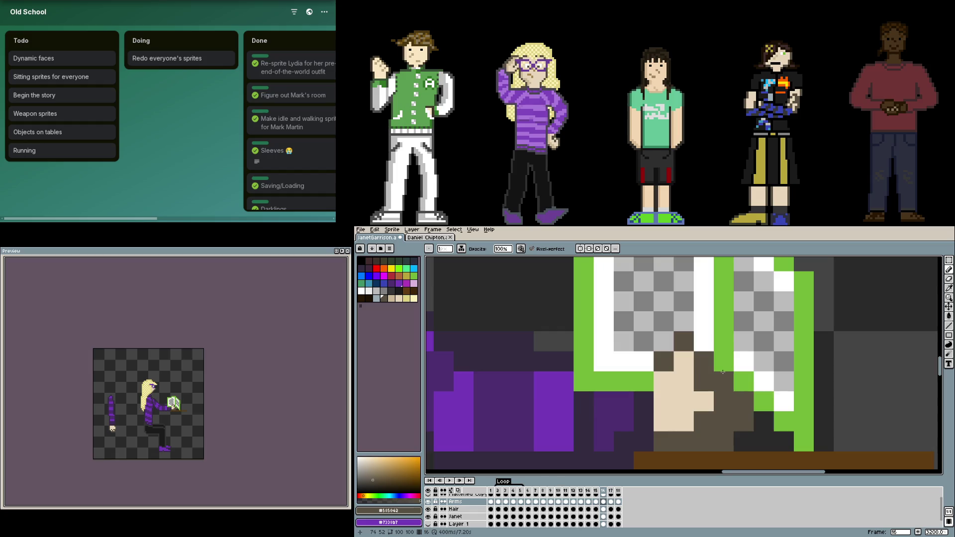
{"action": "left_click", "coordinate": [722, 379], "text": "alt"}
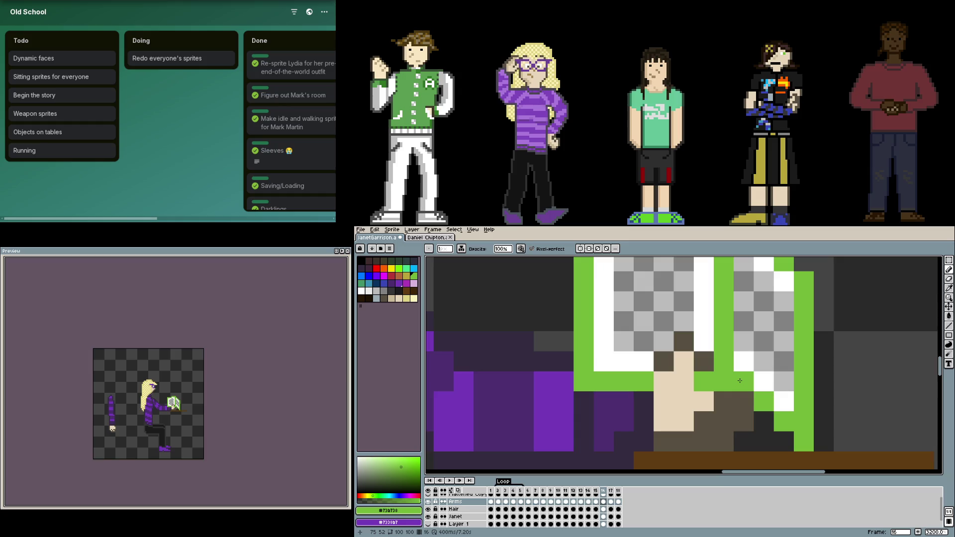
{"action": "scroll", "coordinate": [740, 377], "scroll_direction": "down", "scroll_amount": 3}
{"action": "scroll", "coordinate": [740, 377], "scroll_direction": "down", "scroll_amount": 2}
{"action": "scroll", "coordinate": [739, 377], "scroll_direction": "down", "scroll_amount": 3}
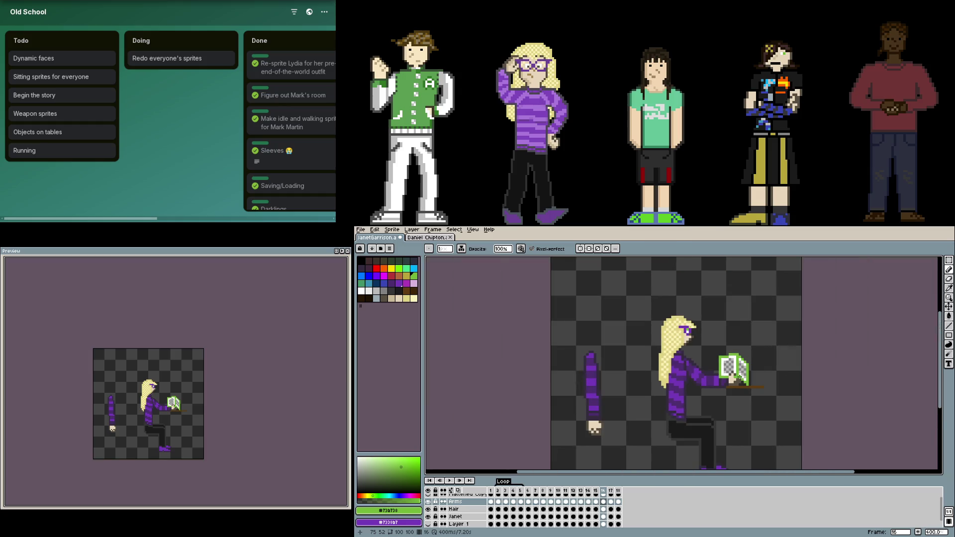
{"action": "scroll", "coordinate": [739, 376], "scroll_direction": "down", "scroll_amount": 1}
{"action": "scroll", "coordinate": [739, 375], "scroll_direction": "up", "scroll_amount": 4}
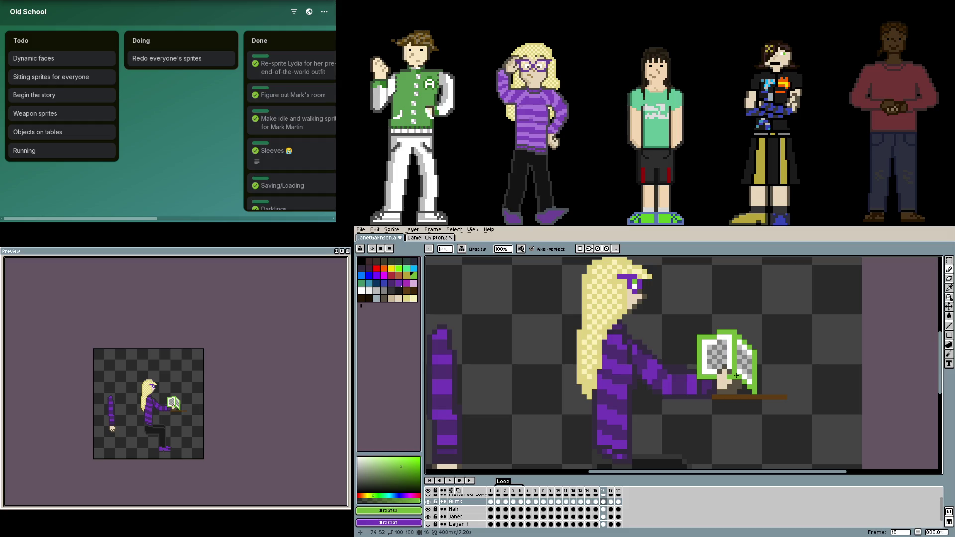
{"action": "scroll", "coordinate": [748, 297], "scroll_direction": "up", "scroll_amount": 2}
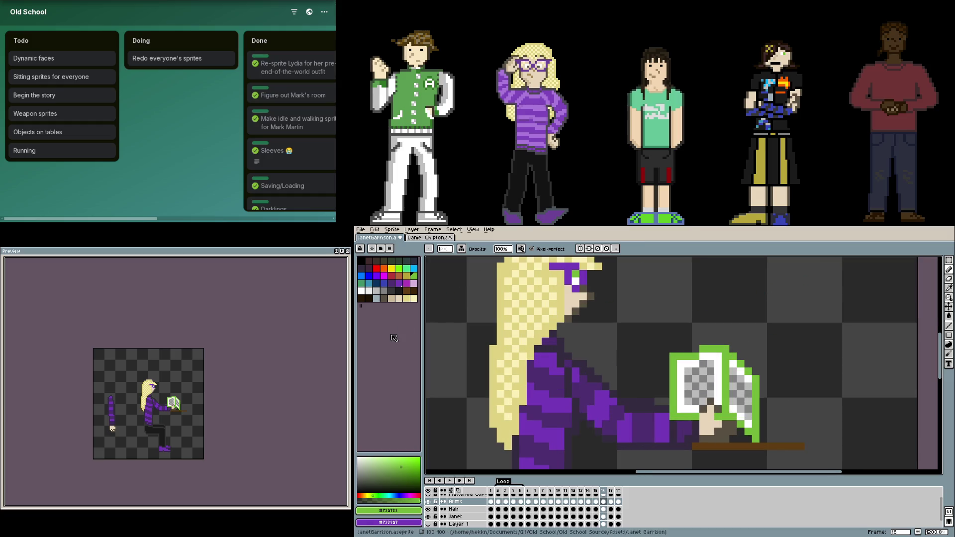
{"action": "left_click", "coordinate": [406, 291]}
{"action": "scroll", "coordinate": [701, 358], "scroll_direction": "up", "scroll_amount": 3}
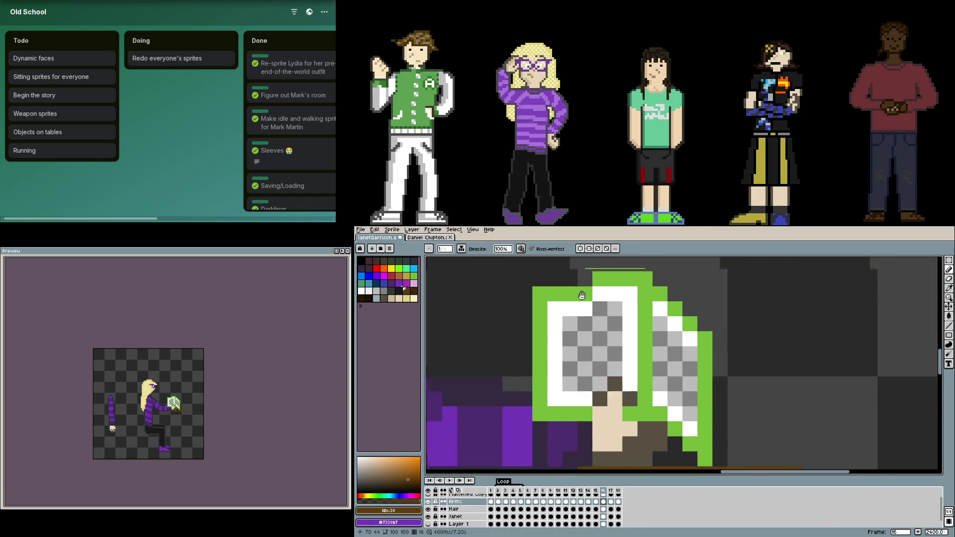
{"action": "scroll", "coordinate": [685, 355], "scroll_direction": "down", "scroll_amount": 2}
{"action": "scroll", "coordinate": [581, 378], "scroll_direction": "up", "scroll_amount": 2}
{"action": "key", "text": "g"}
{"action": "left_click", "coordinate": [580, 378]}
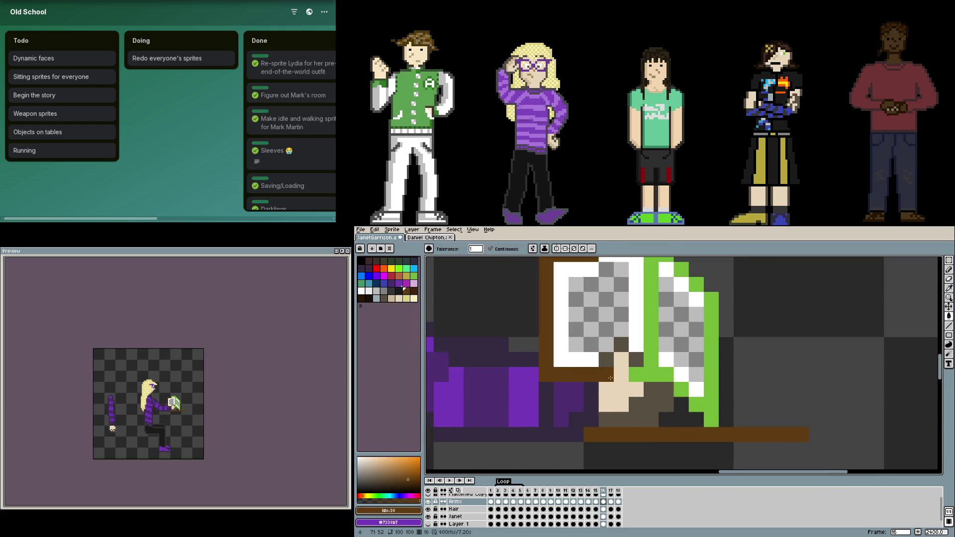
{"action": "key", "text": "ctrl+z"}
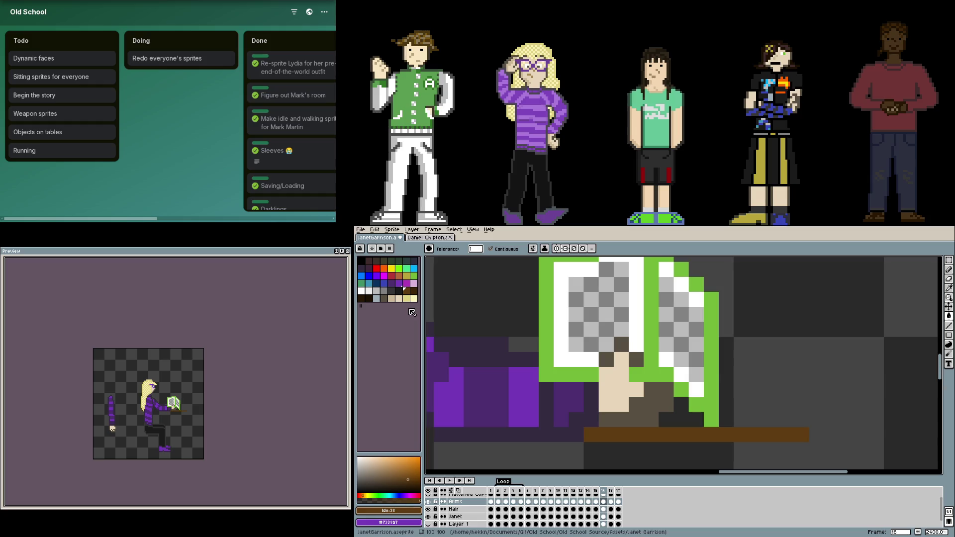
{"action": "left_click_drag", "start_coordinate": [569, 361], "coordinate": [613, 375]}
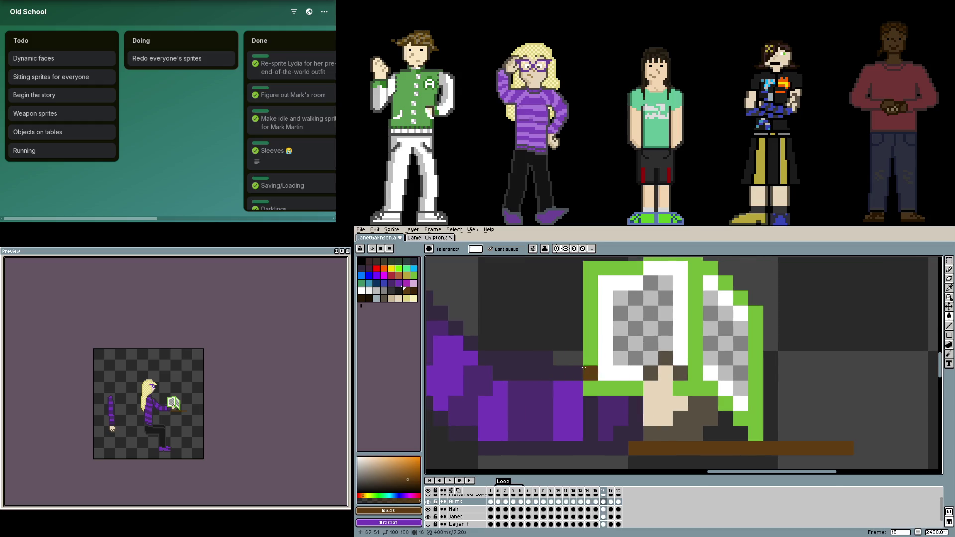
{"action": "scroll", "coordinate": [584, 368], "scroll_direction": "down", "scroll_amount": 1}
{"action": "scroll", "coordinate": [585, 368], "scroll_direction": "down", "scroll_amount": 2}
{"action": "scroll", "coordinate": [637, 344], "scroll_direction": "down", "scroll_amount": 1}
{"action": "scroll", "coordinate": [744, 380], "scroll_direction": "up", "scroll_amount": 4}
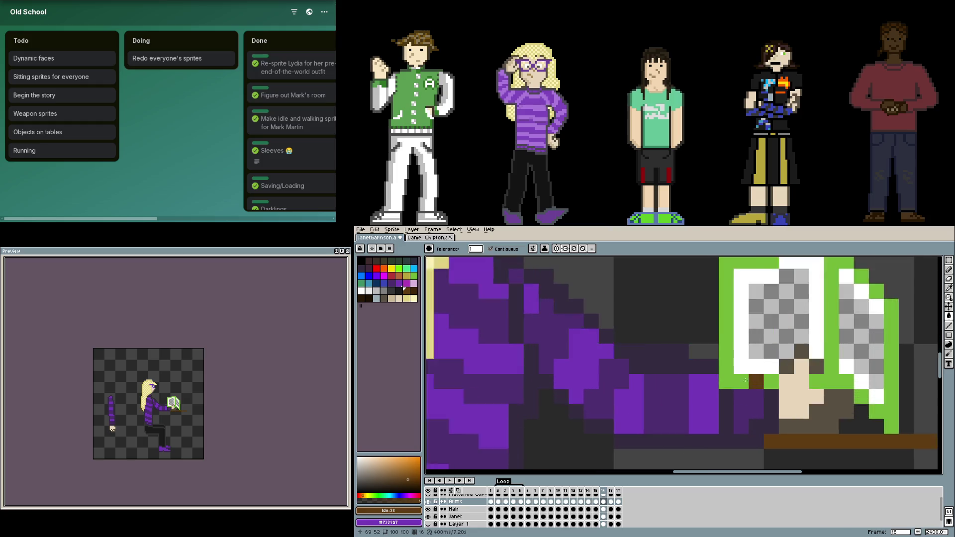
{"action": "scroll", "coordinate": [693, 367], "scroll_direction": "right", "scroll_amount": 3}
{"action": "scroll", "coordinate": [650, 347], "scroll_direction": "up", "scroll_amount": 1}
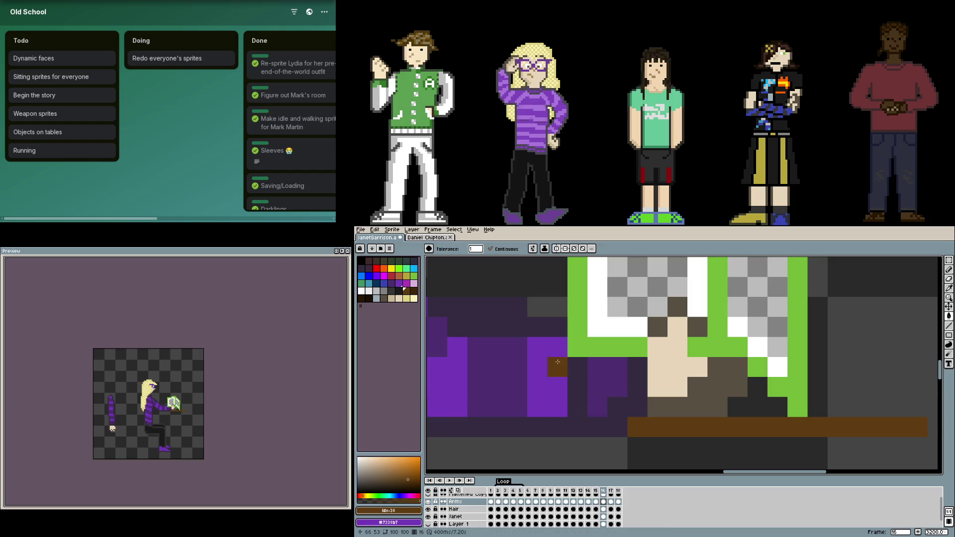
{"action": "scroll", "coordinate": [618, 405], "scroll_direction": "down", "scroll_amount": 2}
{"action": "scroll", "coordinate": [626, 383], "scroll_direction": "down", "scroll_amount": 5}
{"action": "scroll", "coordinate": [627, 383], "scroll_direction": "up", "scroll_amount": 1}
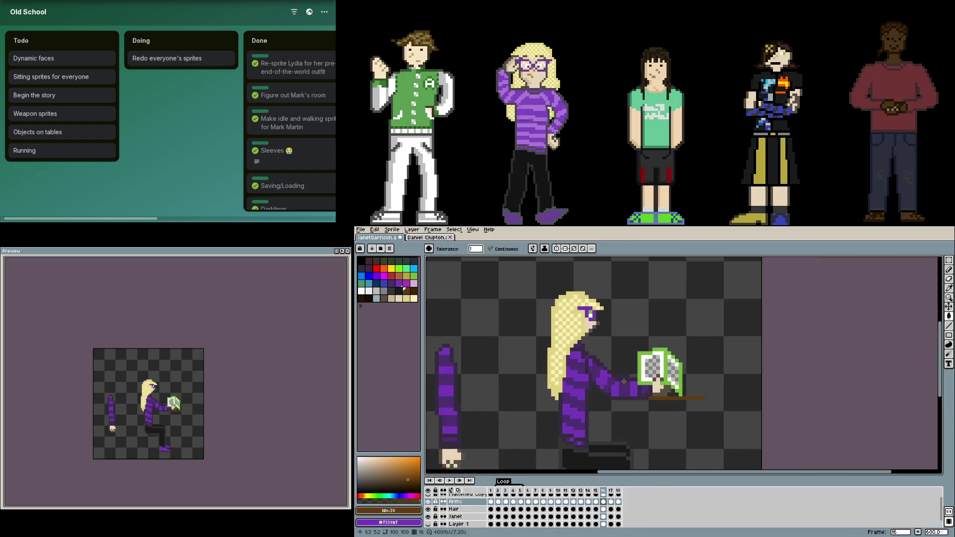
{"action": "scroll", "coordinate": [620, 381], "scroll_direction": "up", "scroll_amount": 1}
{"action": "scroll", "coordinate": [613, 379], "scroll_direction": "down", "scroll_amount": 1}
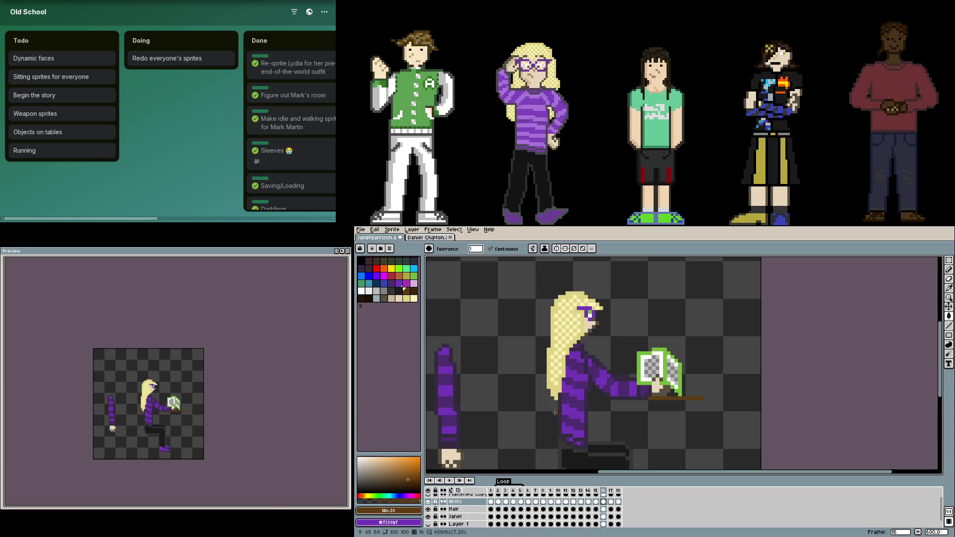
- On the Janet layer, move the face off the girl's head to an empty canvas spot
{"action": "key", "text": "m"}
{"action": "left_click_drag", "start_coordinate": [568, 335], "coordinate": [612, 416]}
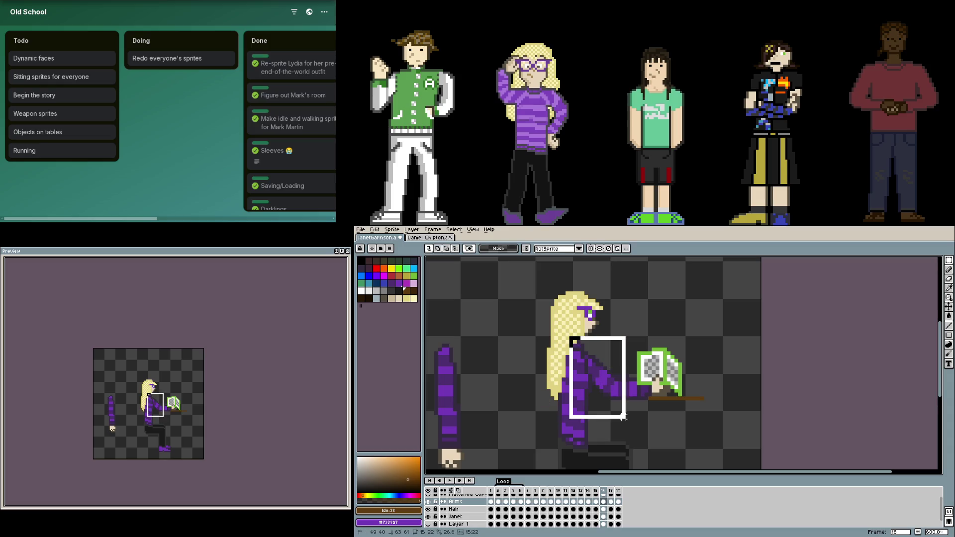
{"action": "key", "text": "ctrl+d"}
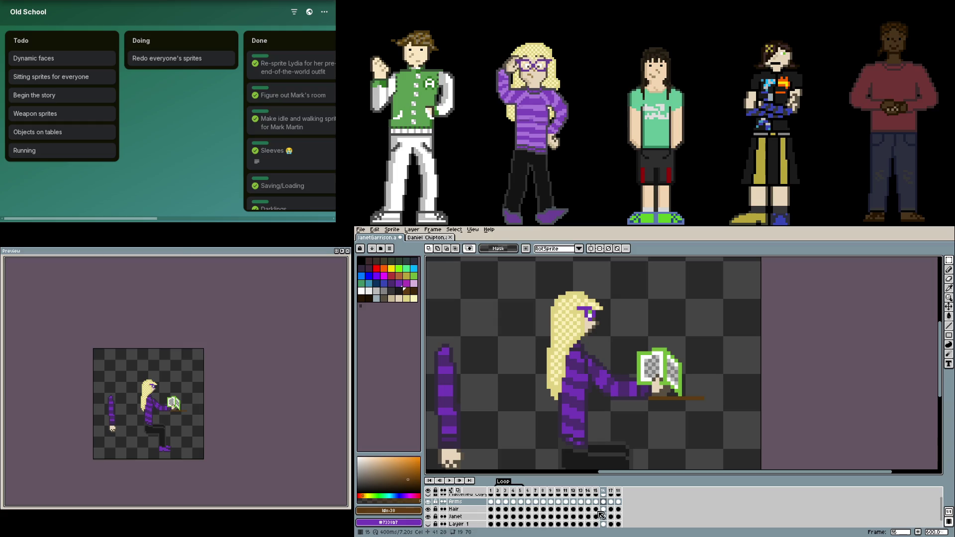
{"action": "left_click", "coordinate": [603, 517]}
{"action": "left_click_drag", "start_coordinate": [543, 285], "coordinate": [612, 342]}
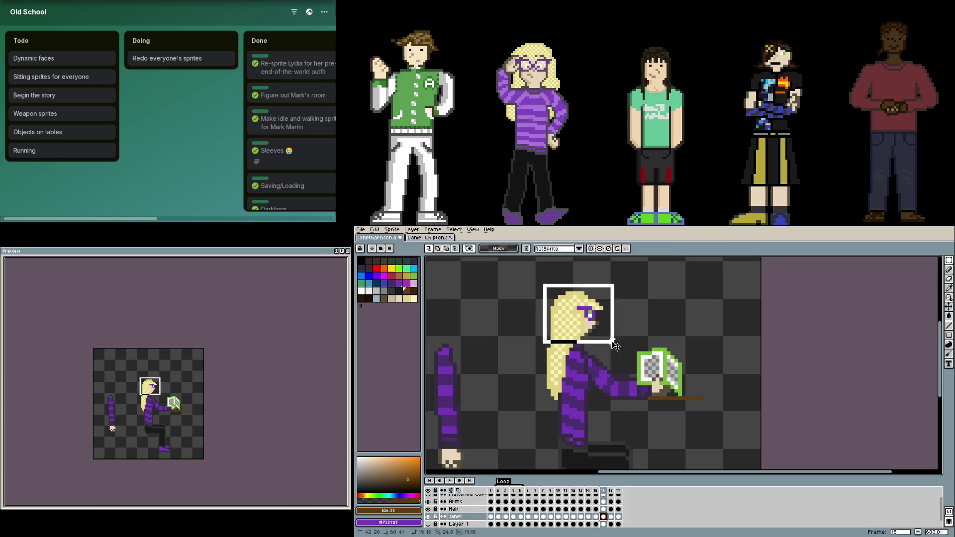
{"action": "left_click_drag", "start_coordinate": [581, 333], "coordinate": [712, 322]}
{"action": "key", "text": "Return"}
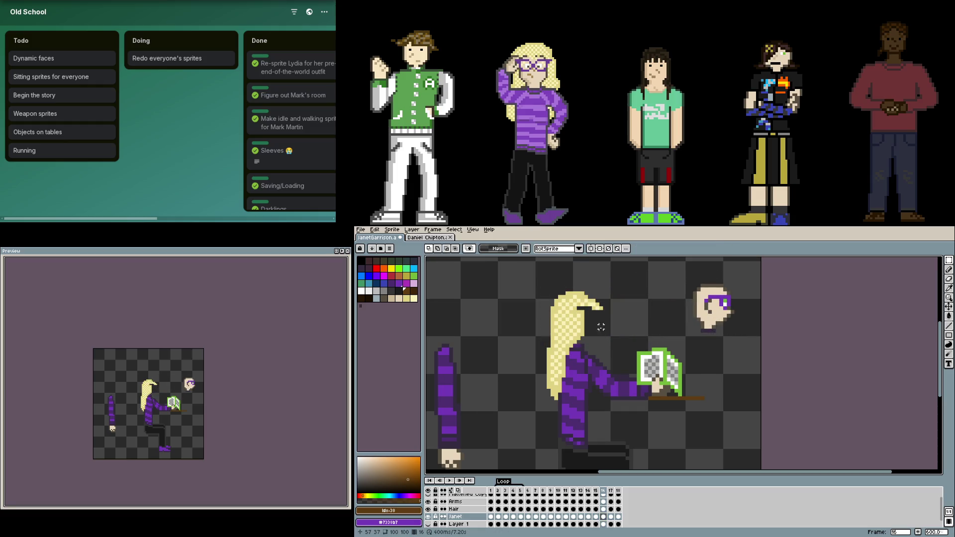
- Select the hair region, tilt it slightly, and apply the rotation
{"action": "mouse_move", "coordinate": [525, 307]}
{"action": "left_mouse_down"}
{"action": "mouse_move", "coordinate": [599, 360]}
{"action": "mouse_move", "coordinate": [593, 394]}
{"action": "left_mouse_up"}
{"action": "mouse_move", "coordinate": [589, 360]}
{"action": "left_mouse_down"}
{"action": "mouse_move", "coordinate": [574, 355]}
{"action": "mouse_move", "coordinate": [586, 355]}
{"action": "left_mouse_up"}
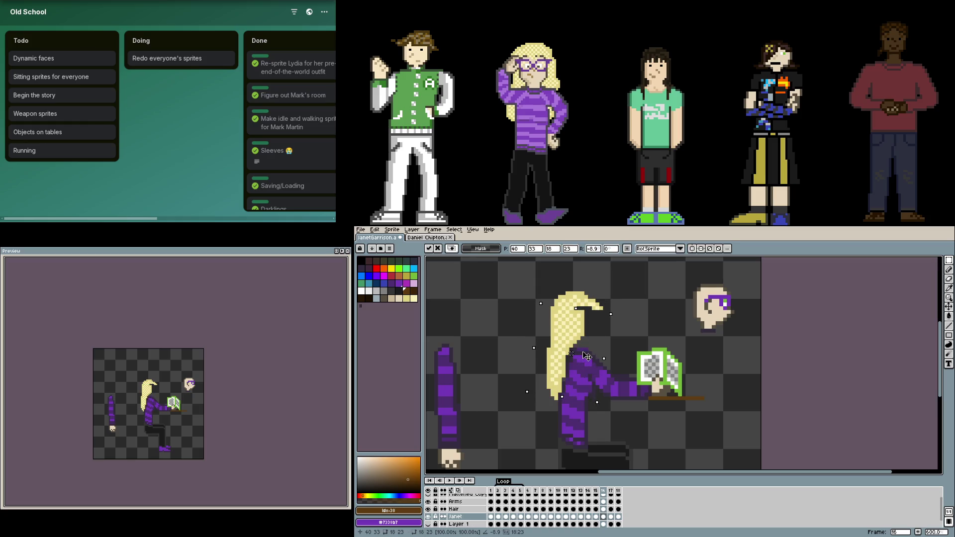
{"action": "key", "text": "Return"}
- With the Arms layer hidden, paint a dark purple outline pixel on the sweater's edge
{"action": "scroll", "coordinate": [579, 368], "scroll_direction": "up", "scroll_amount": 3}
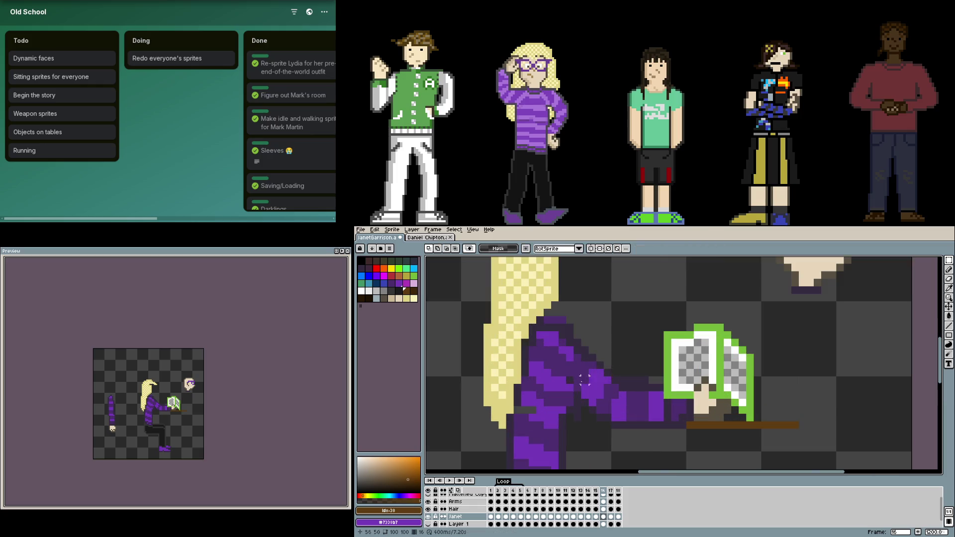
{"action": "key", "text": "i"}
{"action": "scroll", "coordinate": [575, 380], "scroll_direction": "up", "scroll_amount": 3}
{"action": "left_click", "coordinate": [573, 384]}
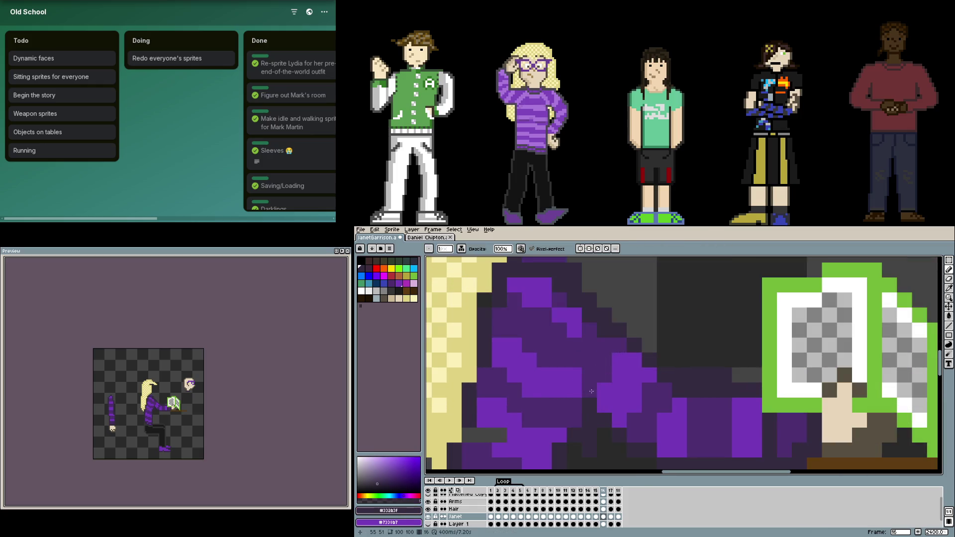
{"action": "left_click", "coordinate": [574, 379]}
{"action": "key", "text": "b"}
{"action": "left_click", "coordinate": [428, 502]}
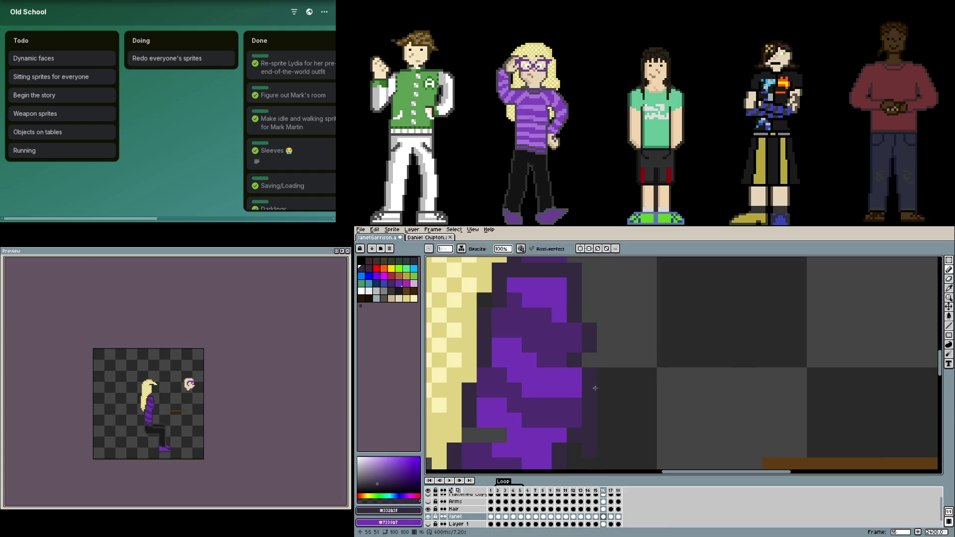
{"action": "left_click", "coordinate": [583, 362]}
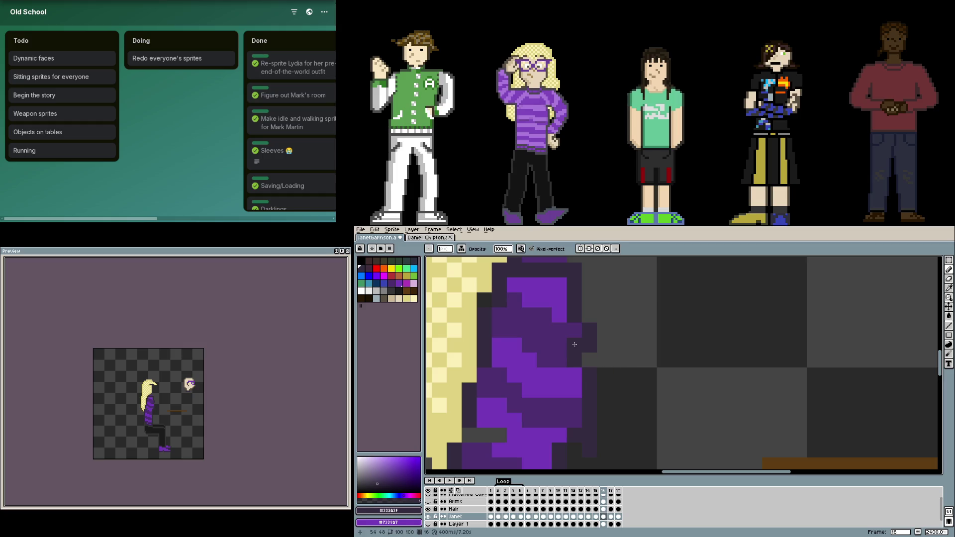
{"action": "key", "text": "e"}
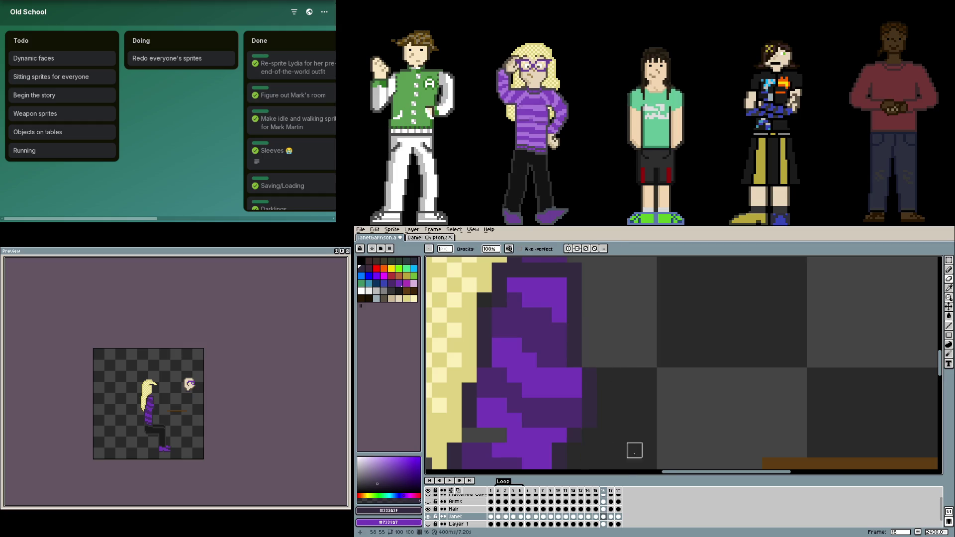
- Sample the mid-dark and dark outline purples from the sweater and show the Arms layer
{"action": "scroll", "coordinate": [633, 448], "scroll_direction": "down", "scroll_amount": 4}
{"action": "scroll", "coordinate": [668, 446], "scroll_direction": "down", "scroll_amount": 1}
{"action": "scroll", "coordinate": [524, 405], "scroll_direction": "up", "scroll_amount": 3}
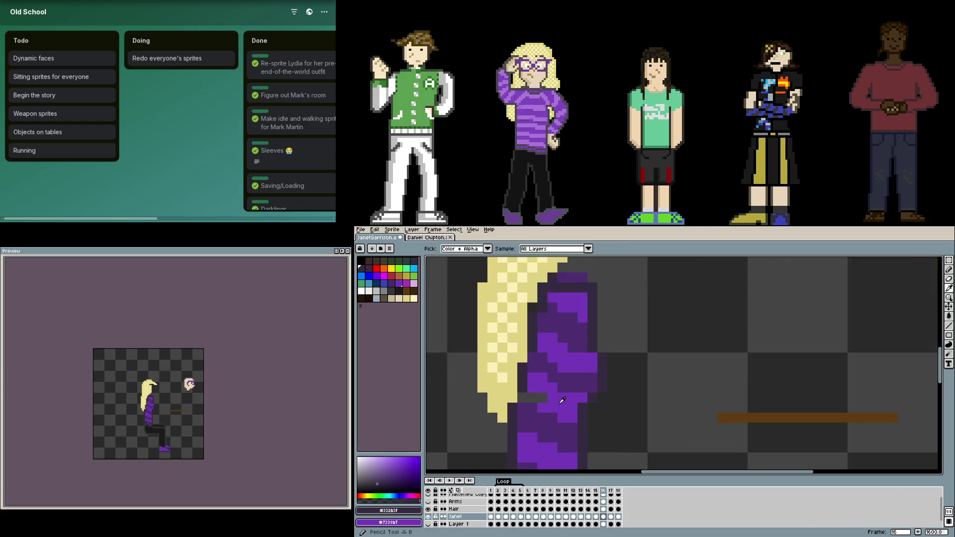
{"action": "left_click", "coordinate": [523, 406], "text": "alt"}
{"action": "left_click", "coordinate": [521, 398], "text": "alt"}
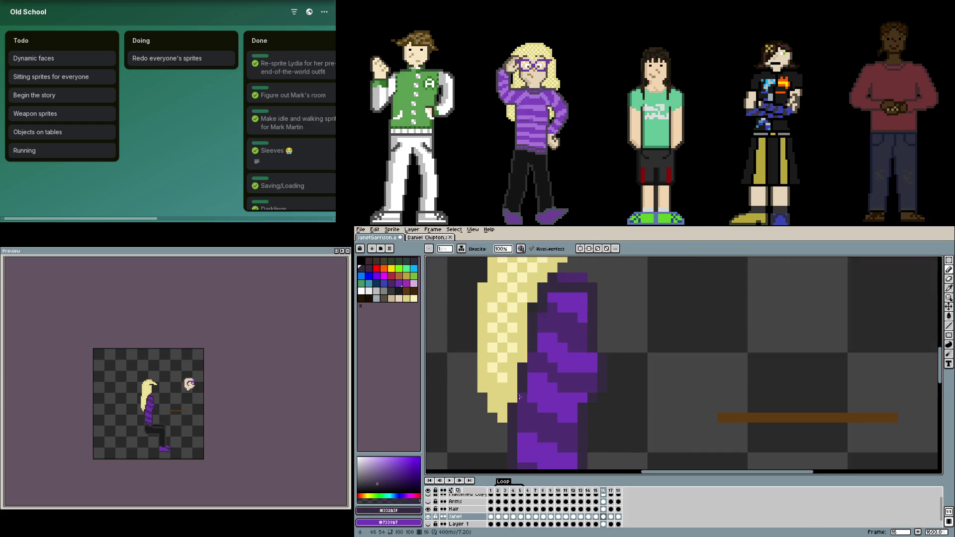
{"action": "scroll", "coordinate": [587, 423], "scroll_direction": "down", "scroll_amount": 3}
{"action": "left_click", "coordinate": [428, 501]}
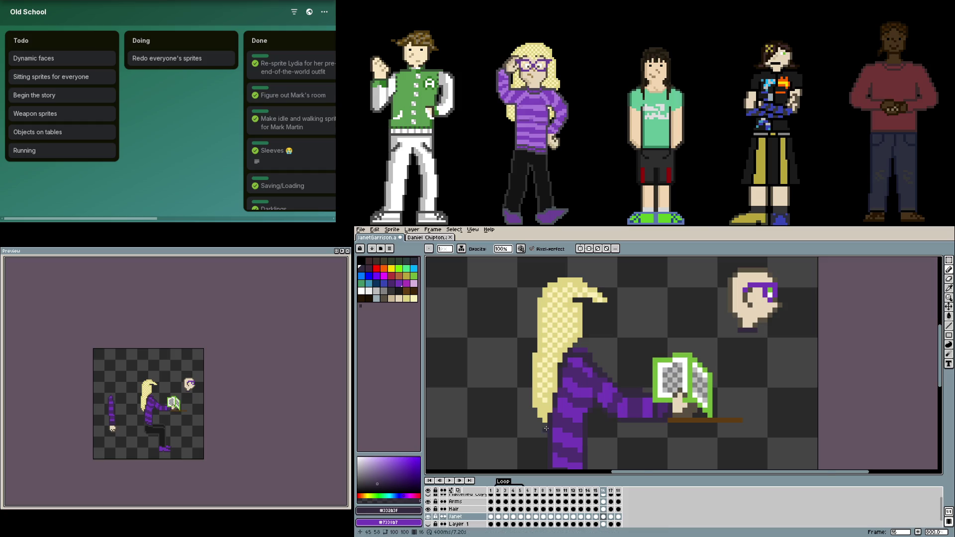
{"action": "scroll", "coordinate": [596, 408], "scroll_direction": "up", "scroll_amount": 1}
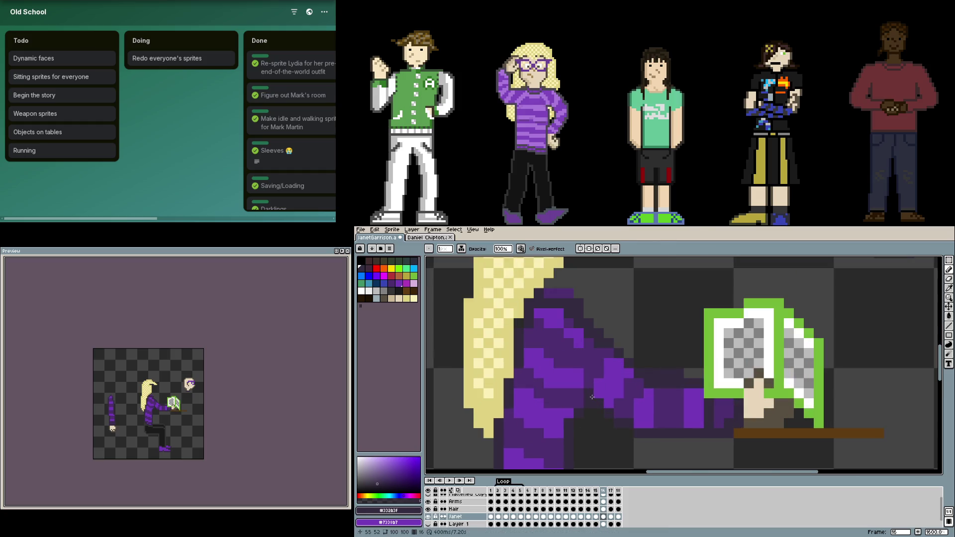
- Toggle the body layer off and on to compare the arms, then select the body layer
{"action": "left_click", "coordinate": [428, 517]}
{"action": "left_click", "coordinate": [429, 516]}
{"action": "left_click", "coordinate": [428, 516]}
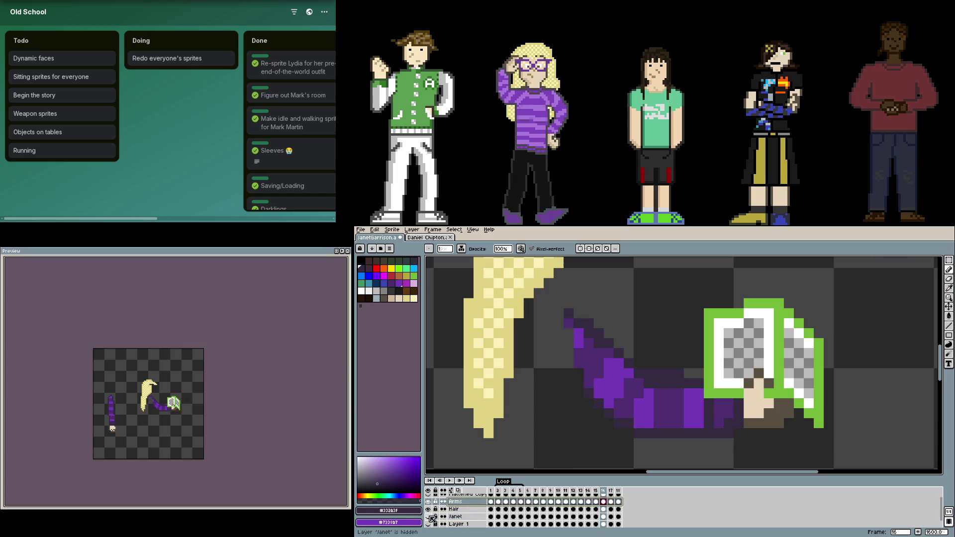
{"action": "left_click", "coordinate": [429, 517]}
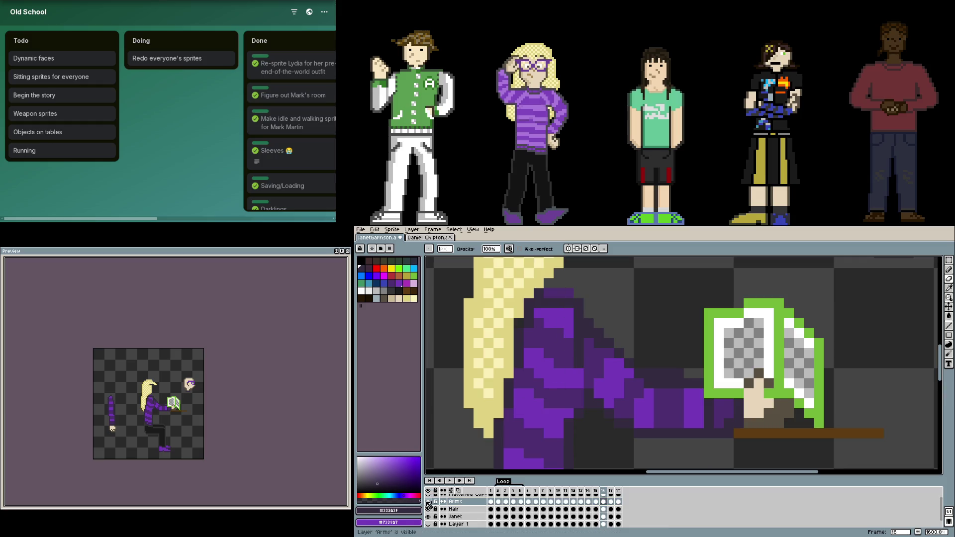
{"action": "left_click", "coordinate": [428, 517]}
{"action": "left_click", "coordinate": [428, 516]}
{"action": "left_click", "coordinate": [428, 517]}
{"action": "left_click", "coordinate": [428, 517]}
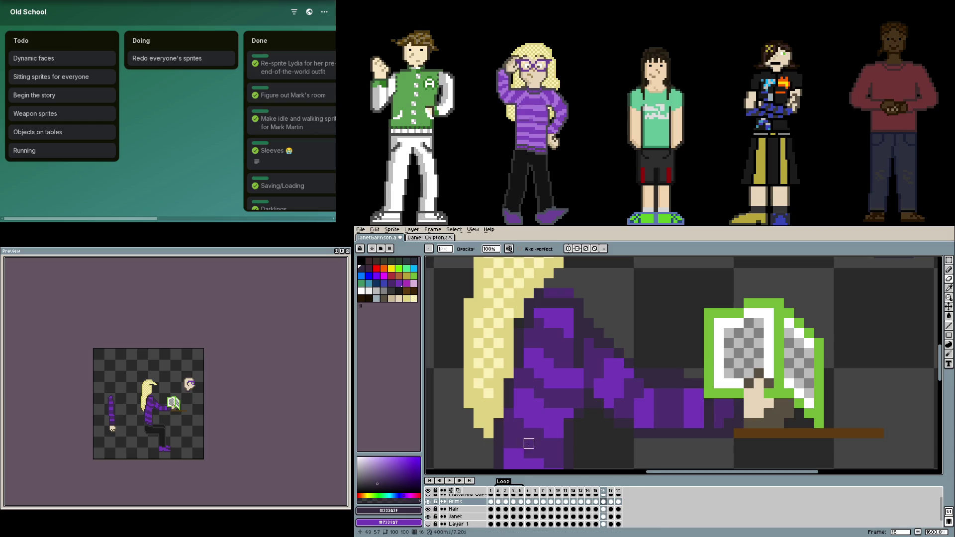
{"action": "scroll", "coordinate": [527, 440], "scroll_direction": "down", "scroll_amount": 4}
{"action": "scroll", "coordinate": [575, 426], "scroll_direction": "down", "scroll_amount": 2}
{"action": "scroll", "coordinate": [575, 426], "scroll_direction": "up", "scroll_amount": 4}
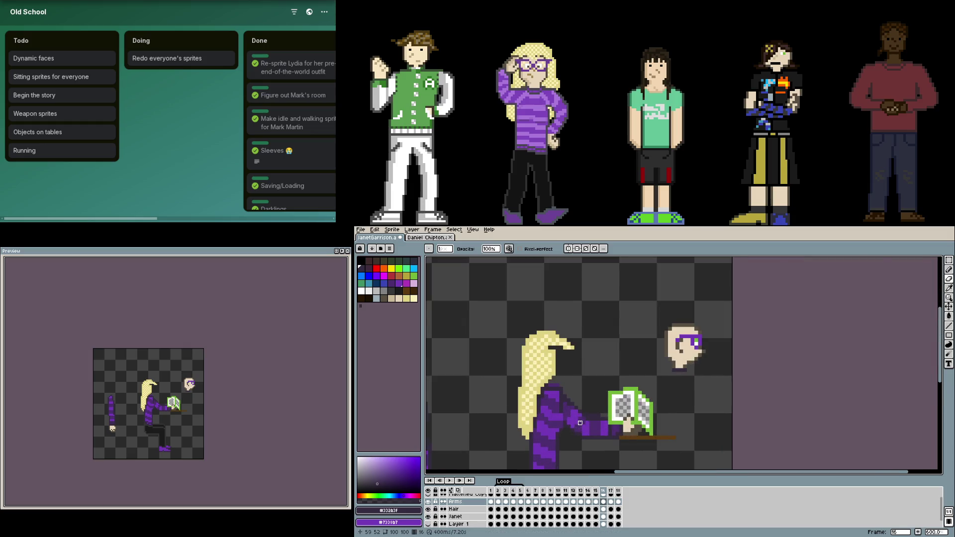
{"action": "scroll", "coordinate": [580, 423], "scroll_direction": "up", "scroll_amount": 2}
{"action": "scroll", "coordinate": [624, 425], "scroll_direction": "down", "scroll_amount": 2}
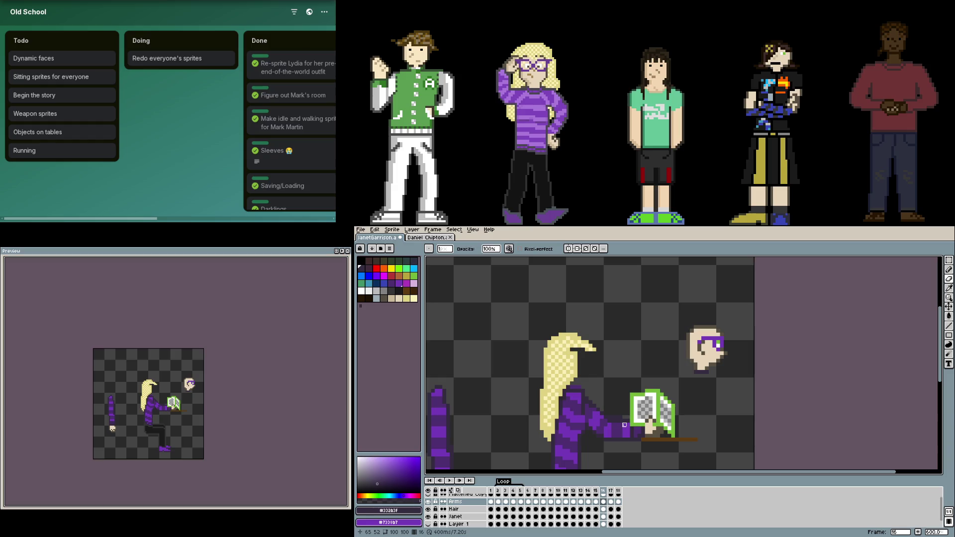
{"action": "scroll", "coordinate": [627, 418], "scroll_direction": "up", "scroll_amount": 2}
{"action": "scroll", "coordinate": [641, 397], "scroll_direction": "down", "scroll_amount": 2}
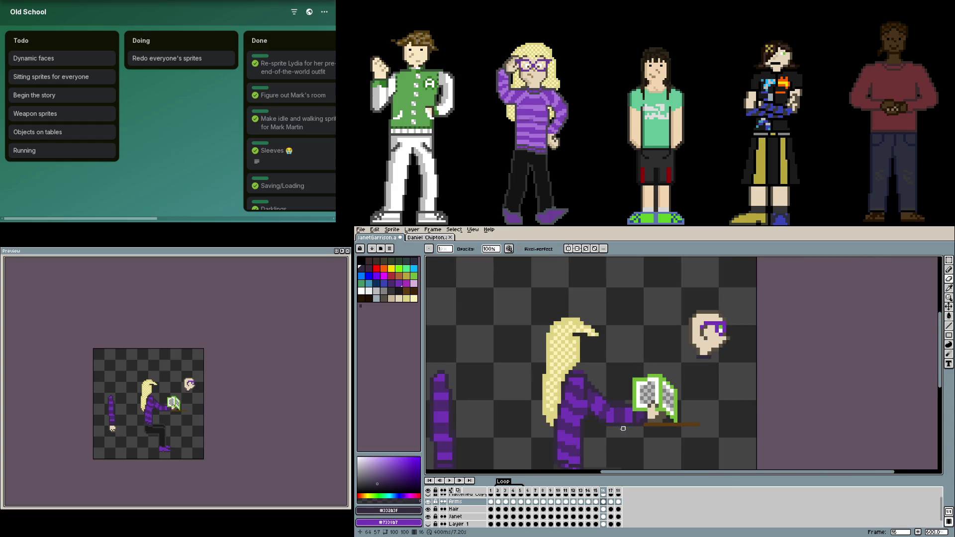
{"action": "left_click", "coordinate": [455, 517]}
- Select the floating head with glasses and move it onto the girl's body
{"action": "key", "text": "m"}
{"action": "scroll", "coordinate": [720, 358], "scroll_direction": "up", "scroll_amount": 1}
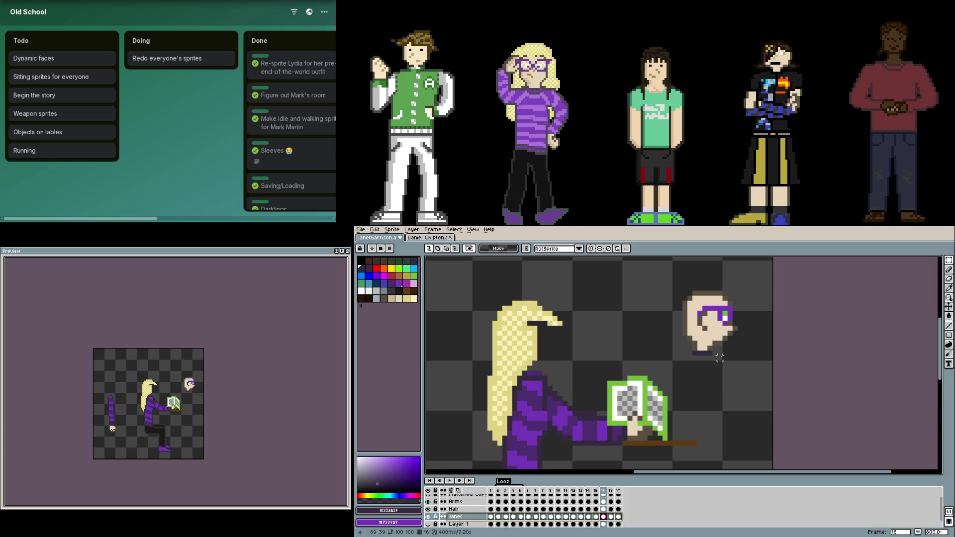
{"action": "left_click_drag", "start_coordinate": [742, 371], "coordinate": [669, 291]}
{"action": "left_click_drag", "start_coordinate": [718, 330], "coordinate": [536, 350]}
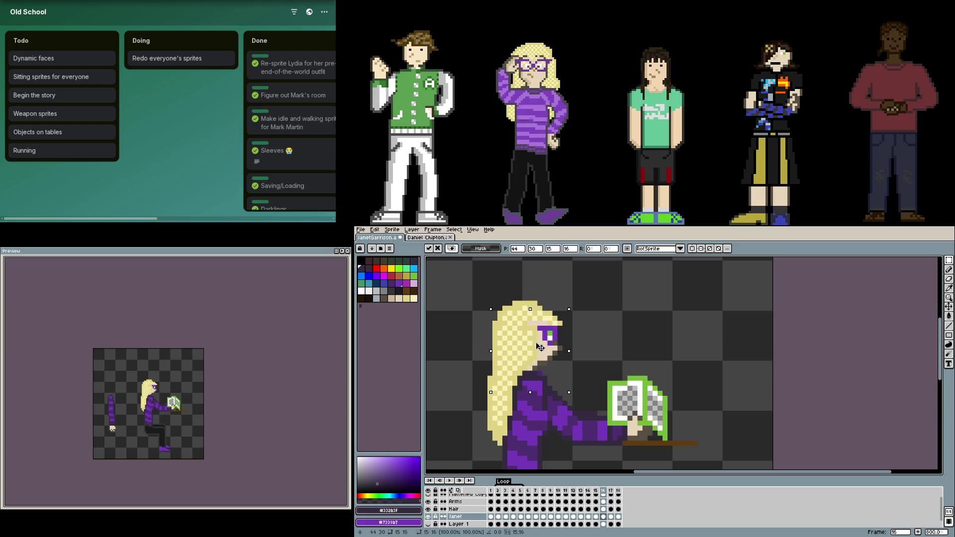
{"action": "key", "text": "Return"}
- Compare frames 17 through 1, return to frame 16, and nudge the head into place
{"action": "key", "text": "period"}
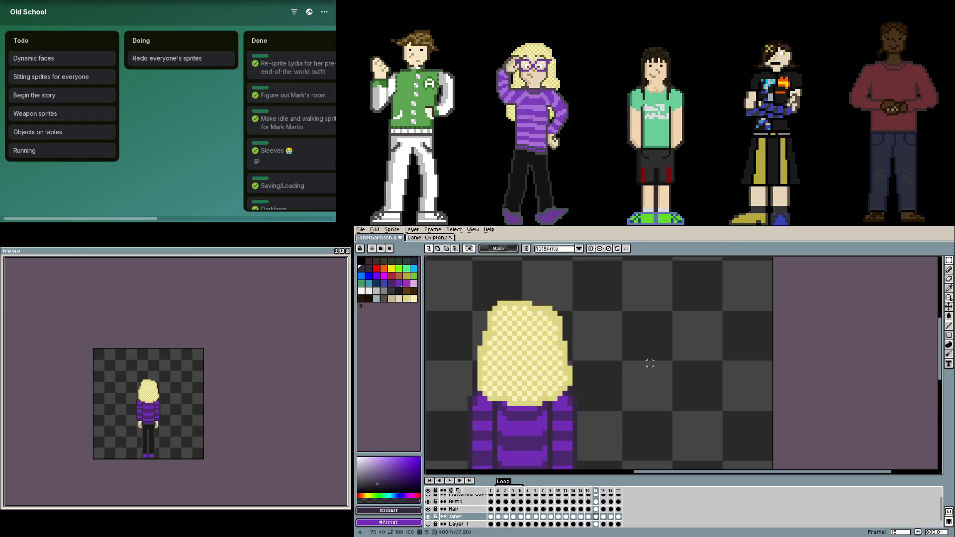
{"action": "key", "text": "period"}
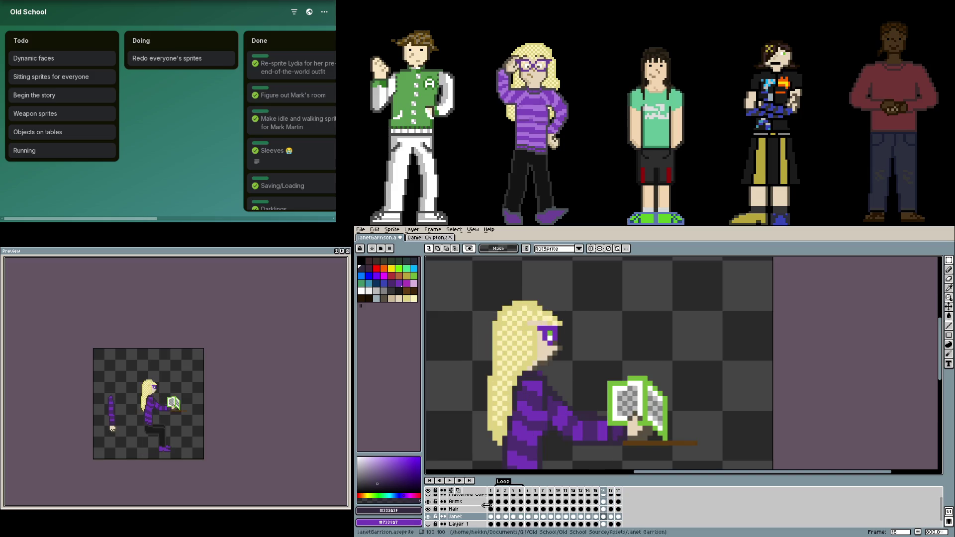
{"action": "key", "text": "period"}
{"action": "left_click", "coordinate": [603, 491]}
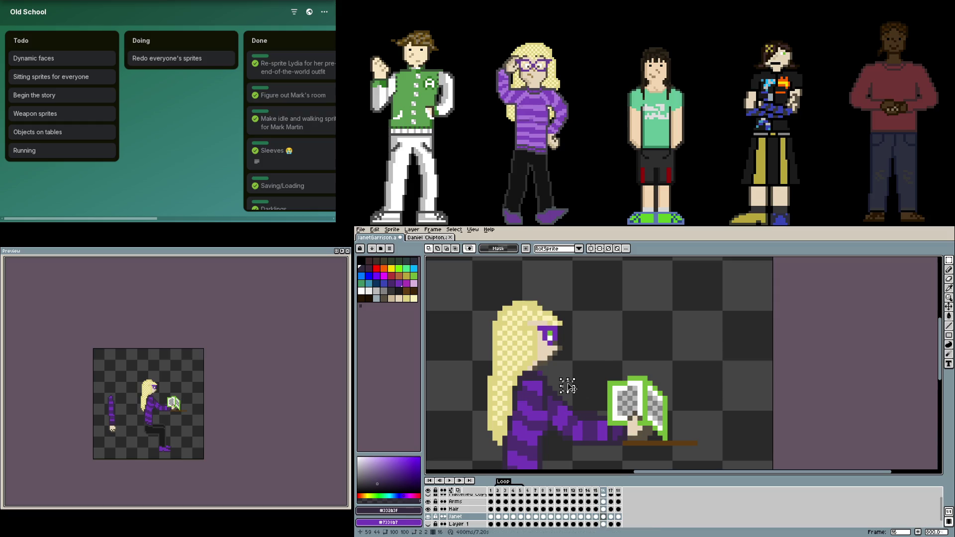
{"action": "key", "text": "ctrl+z"}
{"action": "left_click_drag", "start_coordinate": [564, 304], "coordinate": [486, 387]}
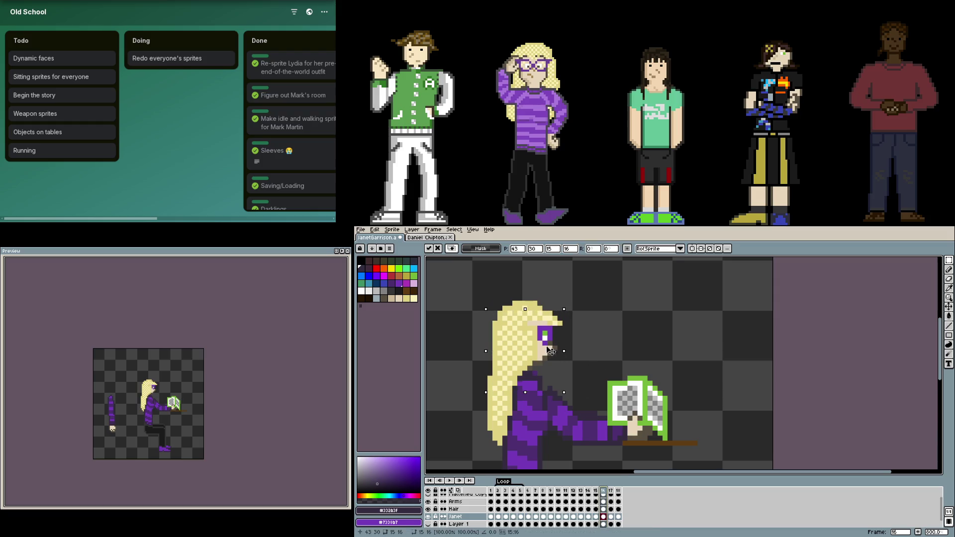
{"action": "left_click_drag", "start_coordinate": [556, 353], "coordinate": [556, 353]}
{"action": "left_click", "coordinate": [610, 358]}
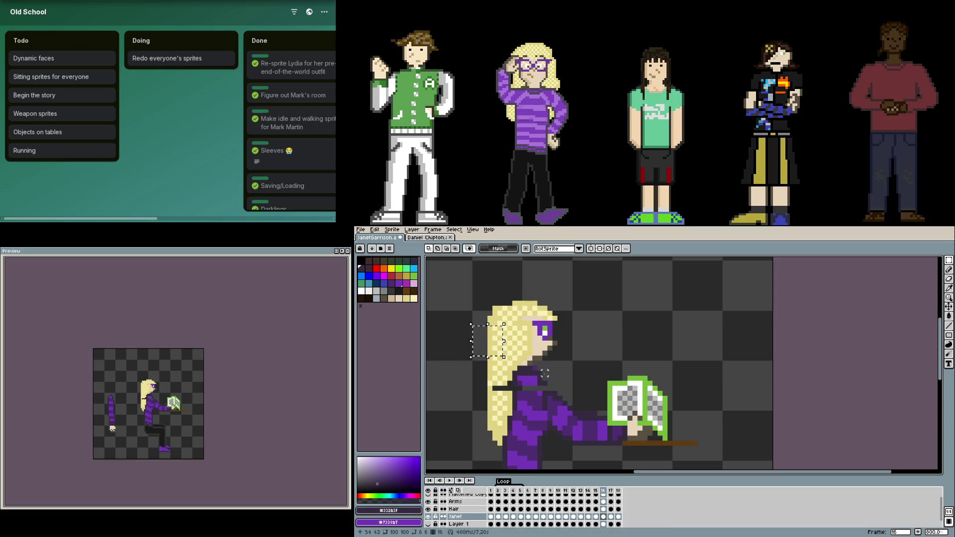
- Paste a small block of copied pixels next to the face
{"action": "key", "text": "ctrl+v"}
{"action": "left_click_drag", "start_coordinate": [434, 332], "coordinate": [530, 354]}
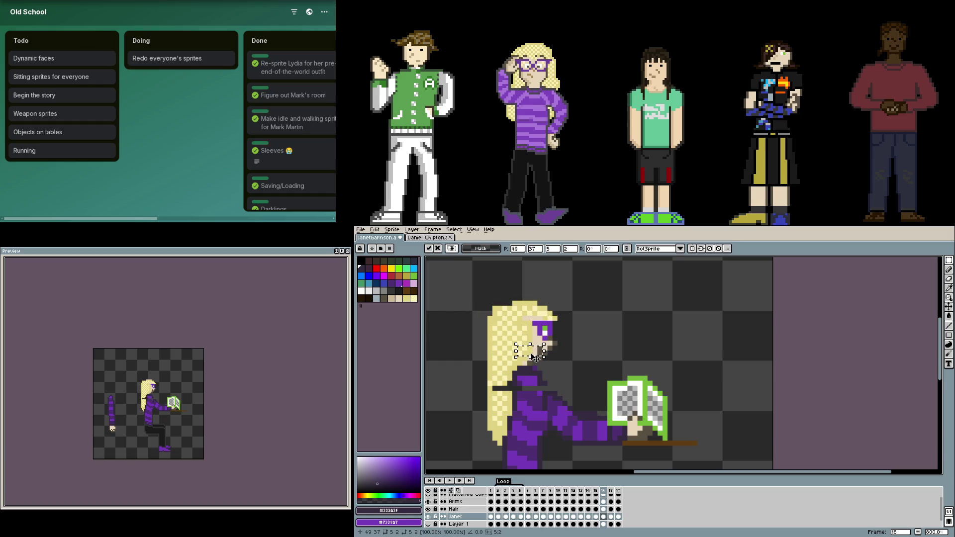
{"action": "key", "text": "Return"}
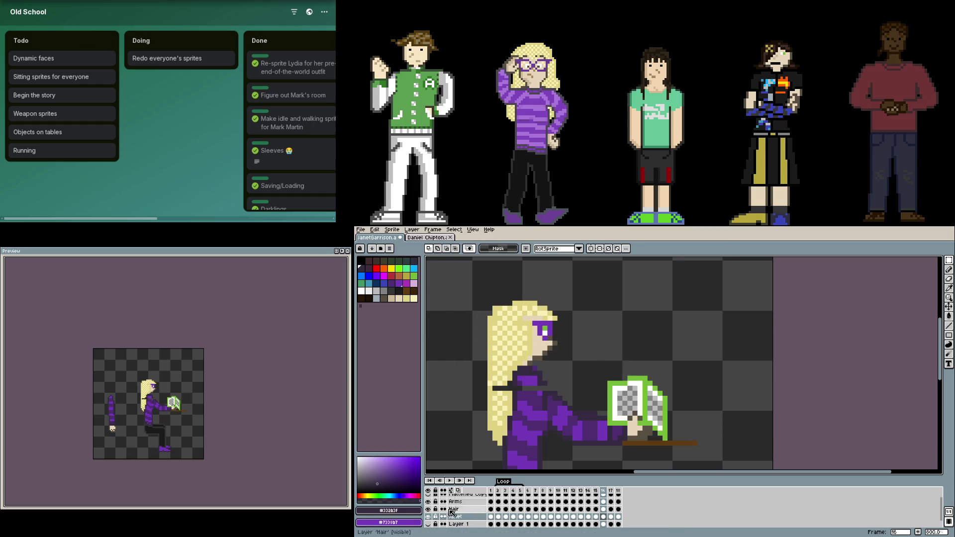
{"action": "left_click", "coordinate": [611, 517]}
{"action": "left_click", "coordinate": [618, 517]}
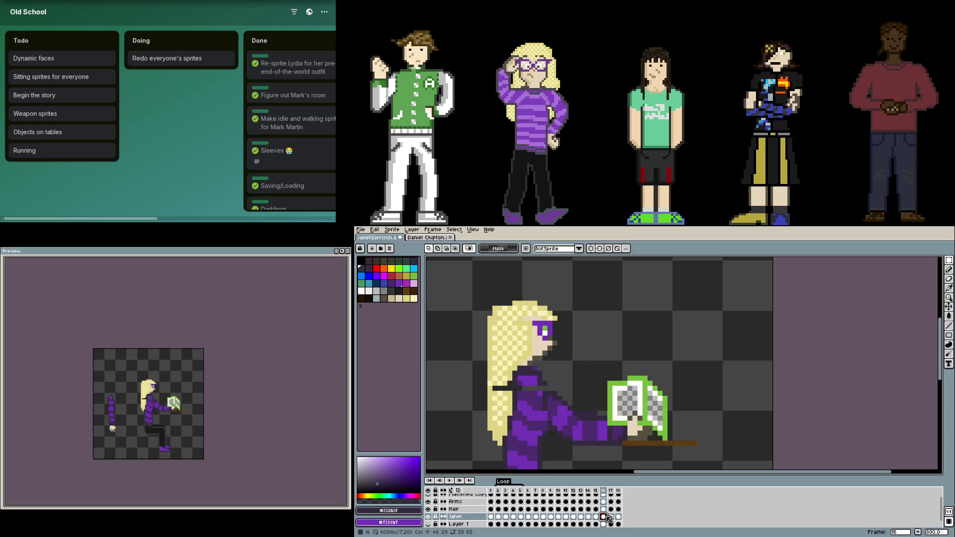
{"action": "left_click", "coordinate": [491, 517]}
{"action": "left_click", "coordinate": [491, 509]}
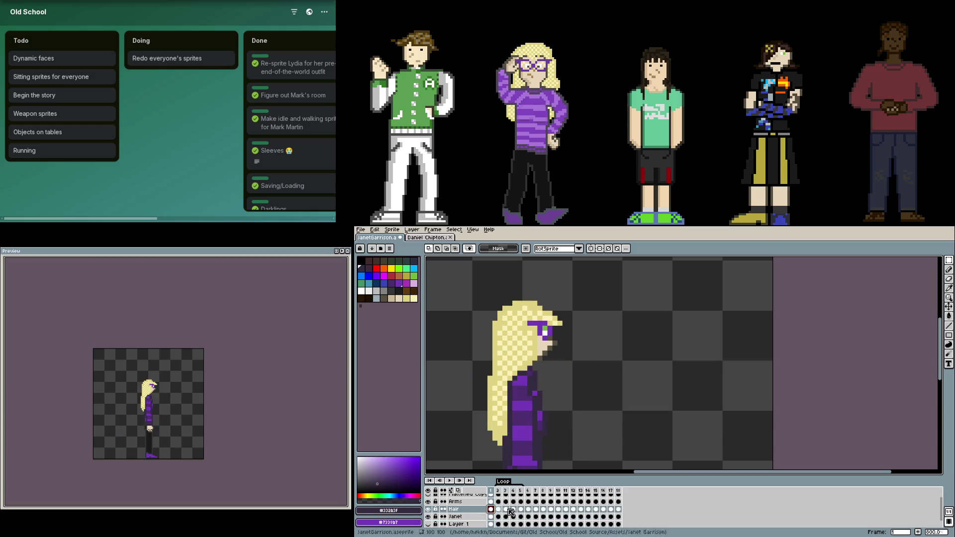
{"action": "left_click", "coordinate": [604, 510]}
{"action": "left_click", "coordinate": [596, 510]}
{"action": "left_click", "coordinate": [603, 510]}
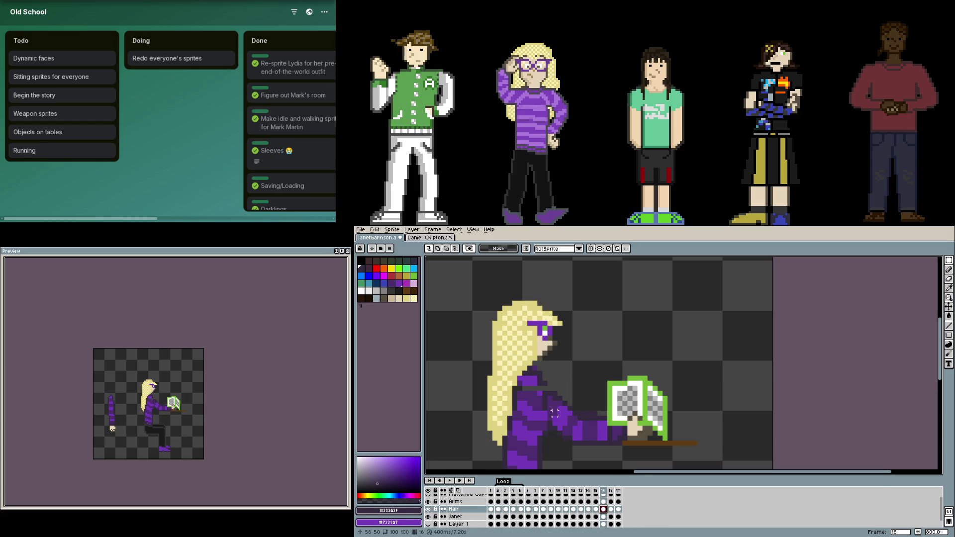
{"action": "scroll", "coordinate": [559, 401], "scroll_direction": "up", "scroll_amount": 3}
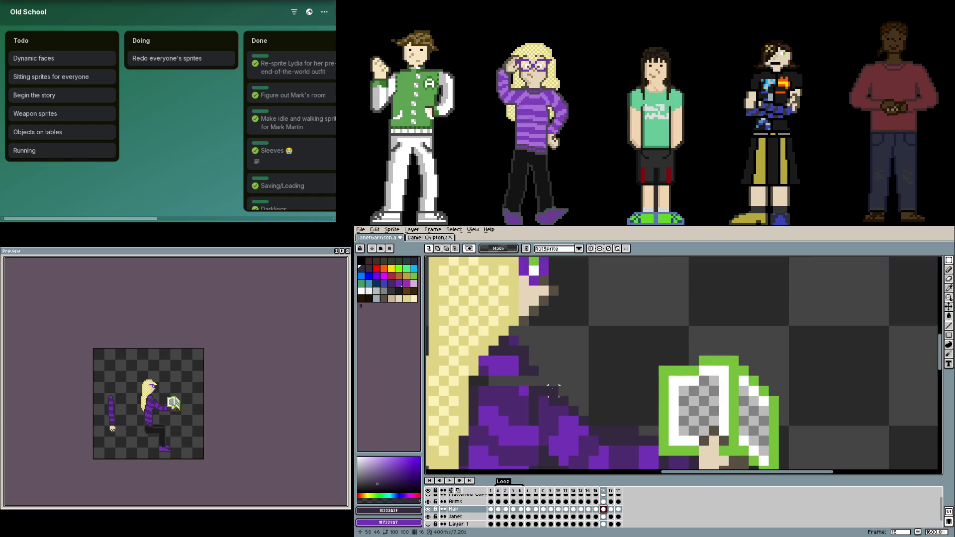
{"action": "scroll", "coordinate": [513, 378], "scroll_direction": "down", "scroll_amount": 3}
{"action": "key", "text": "g"}
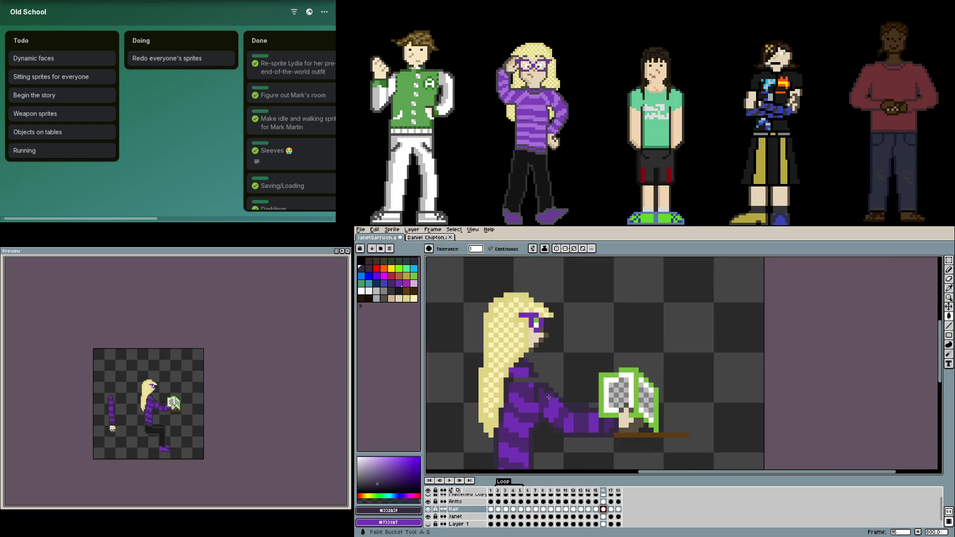
- Toggle the Hair layer and paste the head onto the Janet layer
{"action": "left_click", "coordinate": [430, 510]}
{"action": "left_click", "coordinate": [430, 509]}
{"action": "left_click", "coordinate": [430, 509]}
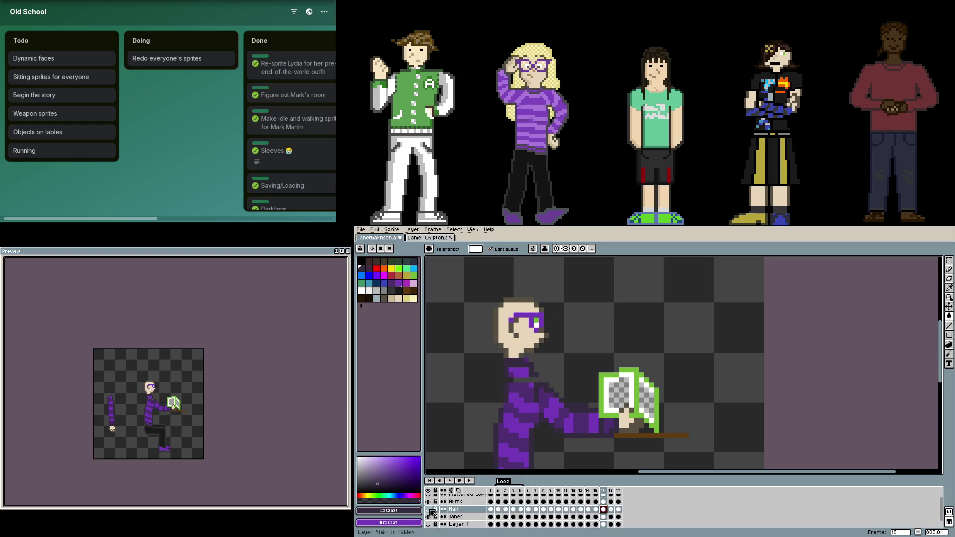
{"action": "left_click", "coordinate": [455, 516]}
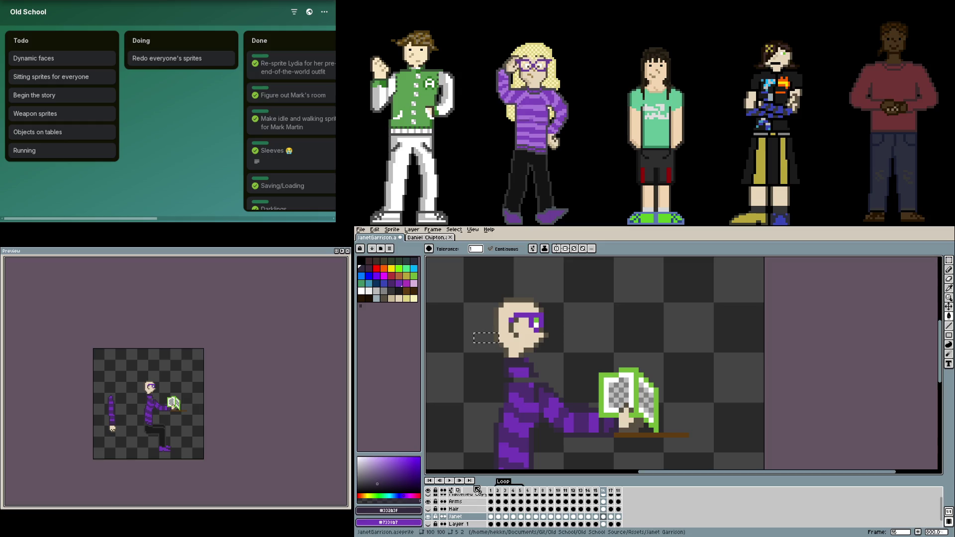
{"action": "key", "text": "ctrl+v"}
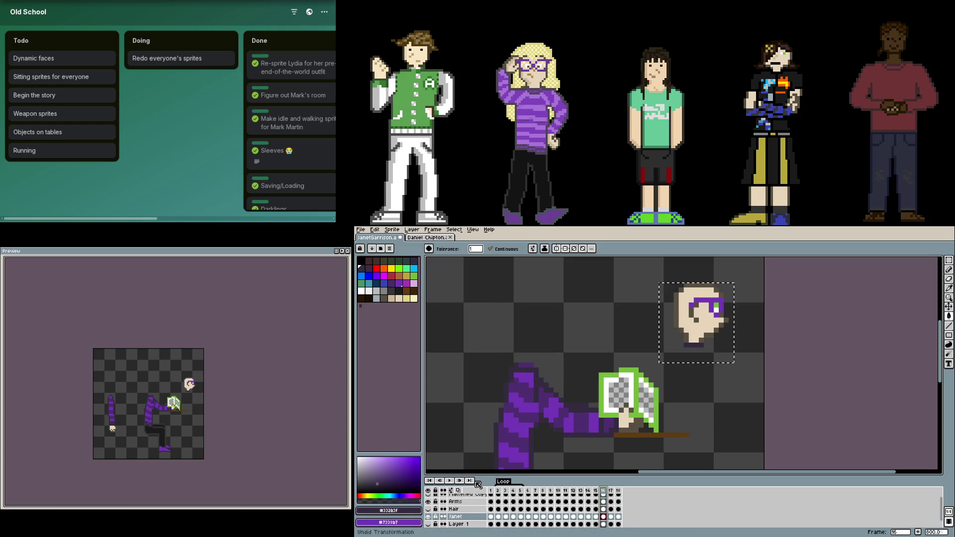
{"action": "left_click", "coordinate": [428, 509]}
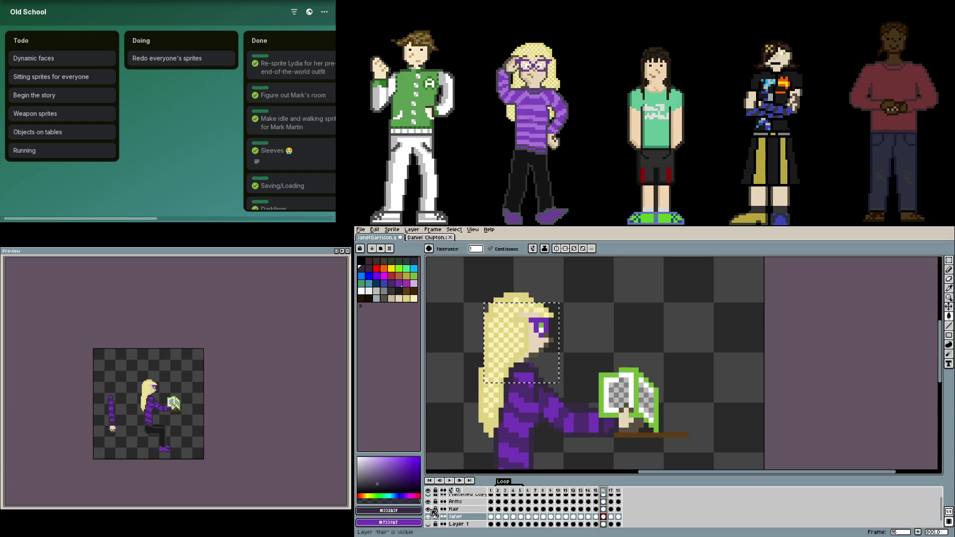
- Marquee the area around the head, then paste and commit the head there
{"action": "key", "text": "m"}
{"action": "left_click", "coordinate": [588, 353]}
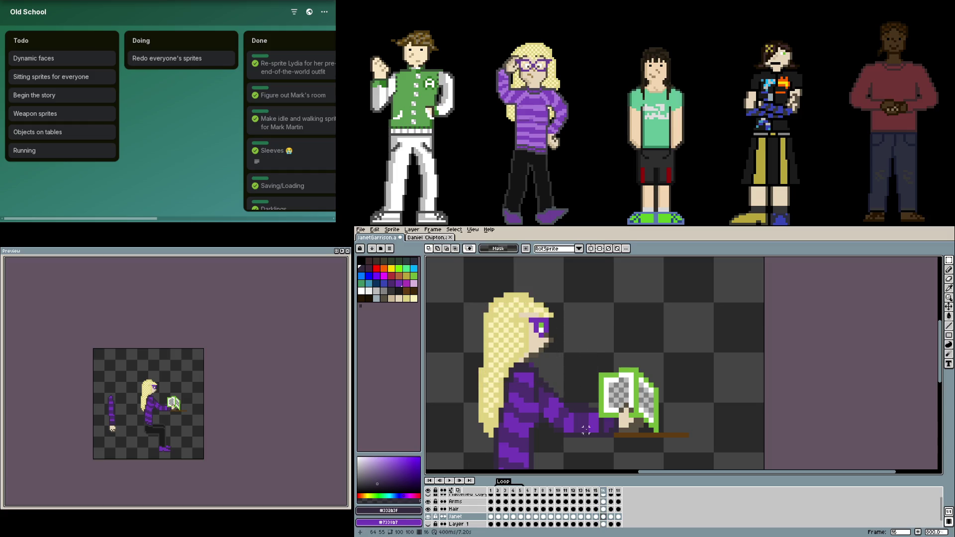
{"action": "left_click_drag", "start_coordinate": [480, 281], "coordinate": [570, 366]}
{"action": "key", "text": "ctrl+v"}
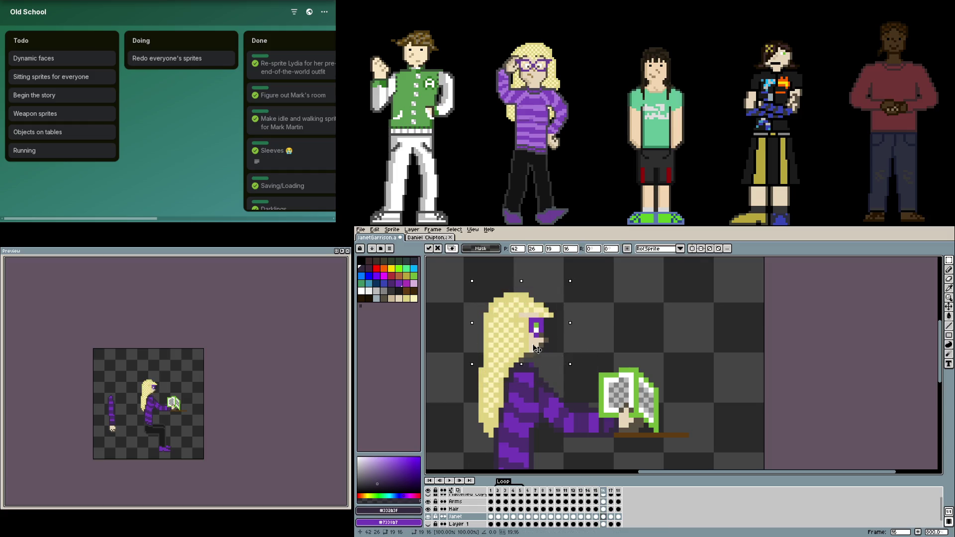
{"action": "key", "text": "Return"}
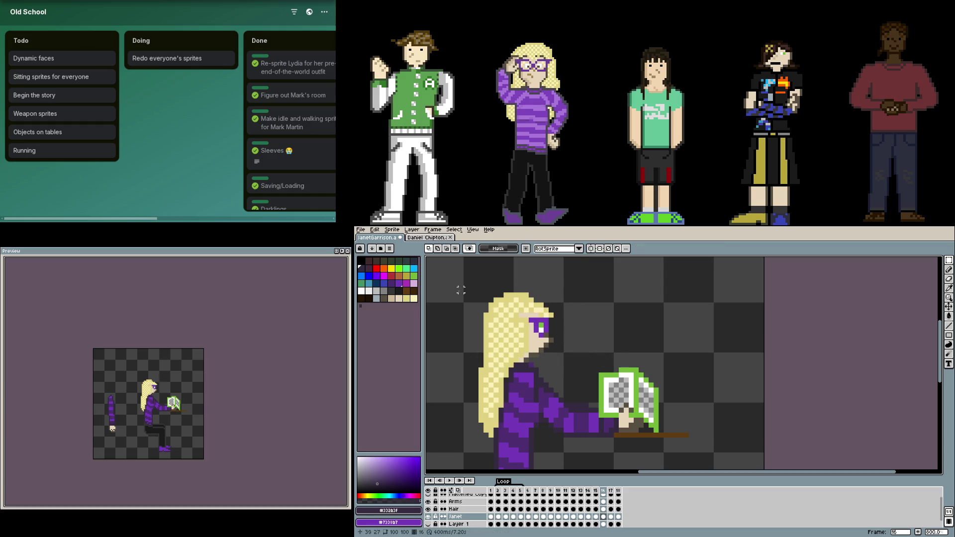
- Undo the bad transform, repaste the head, and drag it onto the face under the hair
{"action": "left_click_drag", "start_coordinate": [443, 282], "coordinate": [571, 365]}
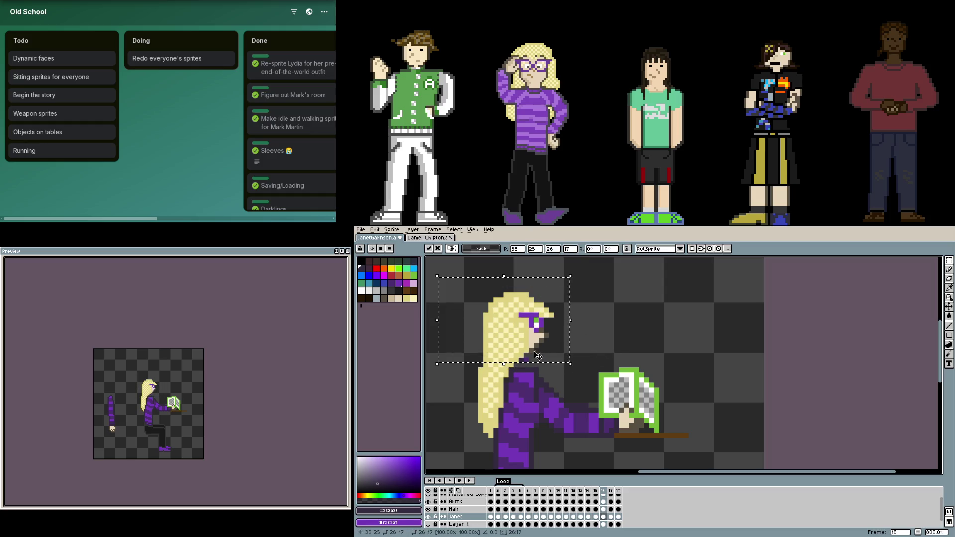
{"action": "key", "text": "ctrl+z"}
{"action": "key", "text": "ctrl+v"}
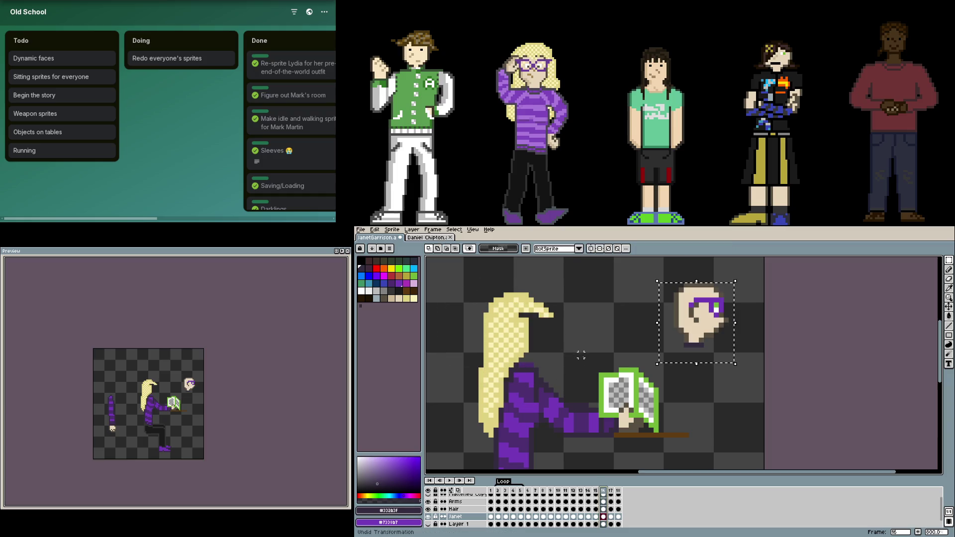
{"action": "left_click_drag", "start_coordinate": [696, 346], "coordinate": [518, 358]}
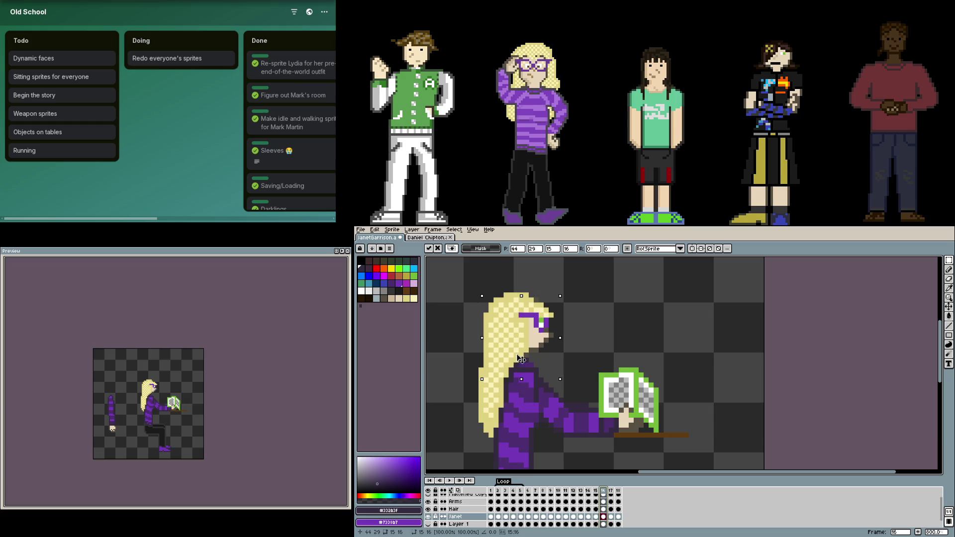
- Copy the head from standing frame 1 and paste it onto the body in frame 16
{"action": "left_click_drag", "start_coordinate": [521, 359], "coordinate": [521, 365]}
{"action": "left_click", "coordinate": [491, 516]}
{"action": "key", "text": "ctrl+c"}
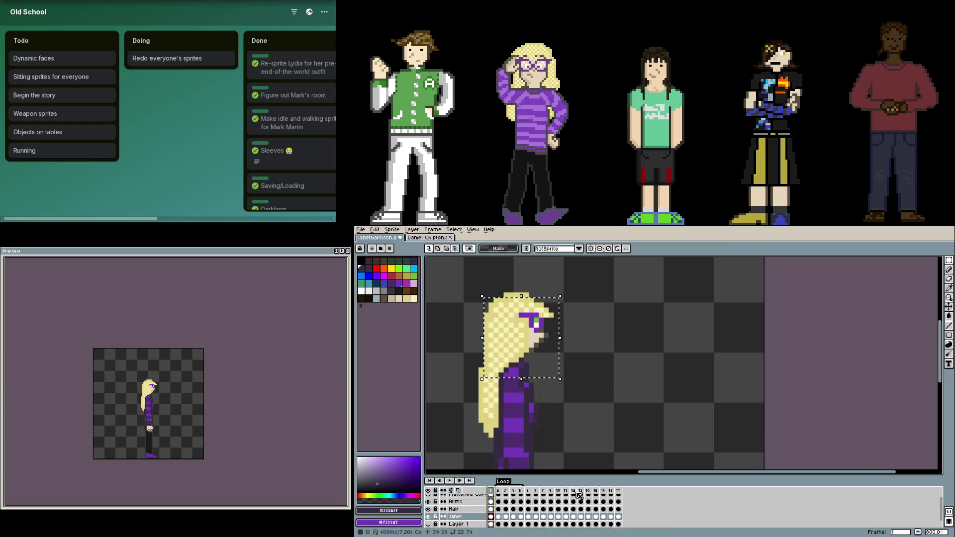
{"action": "left_click", "coordinate": [603, 517]}
{"action": "key", "text": "ctrl+v"}
{"action": "mouse_move", "coordinate": [713, 333]}
{"action": "left_mouse_down"}
{"action": "mouse_move", "coordinate": [553, 366]}
{"action": "mouse_move", "coordinate": [533, 353]}
{"action": "left_mouse_up"}
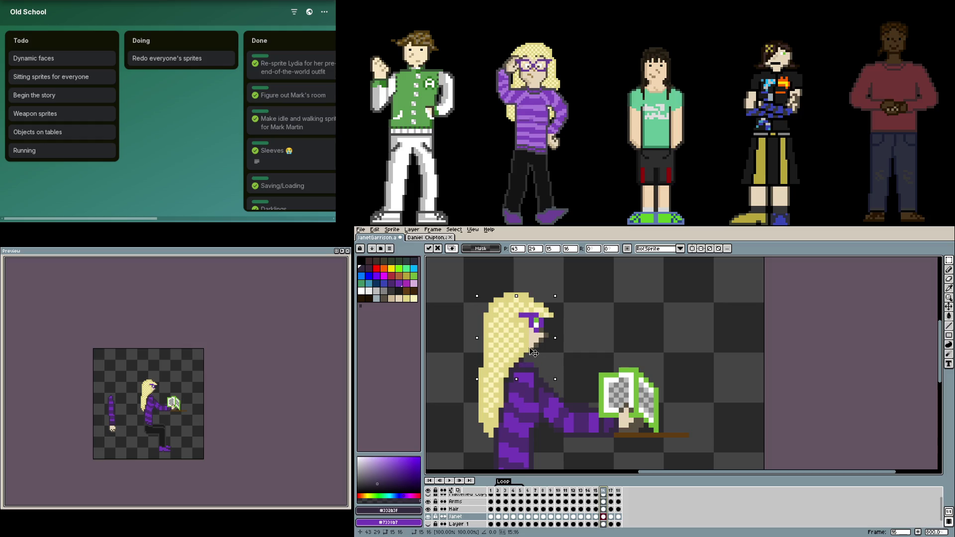
{"action": "key", "text": "Return"}
- With the Hair layer hidden, reposition the head on frame 16's body, then show the hair
{"action": "left_click", "coordinate": [492, 492]}
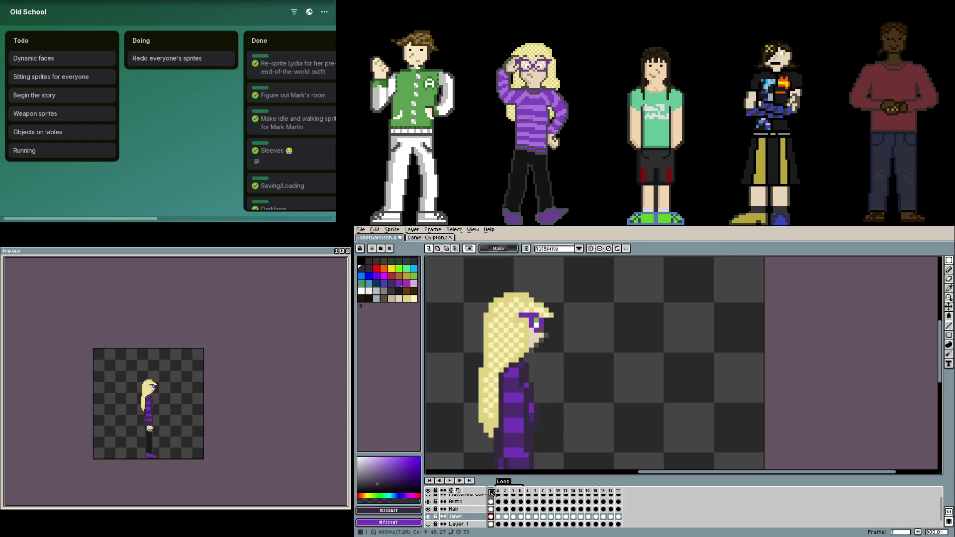
{"action": "left_click", "coordinate": [602, 491]}
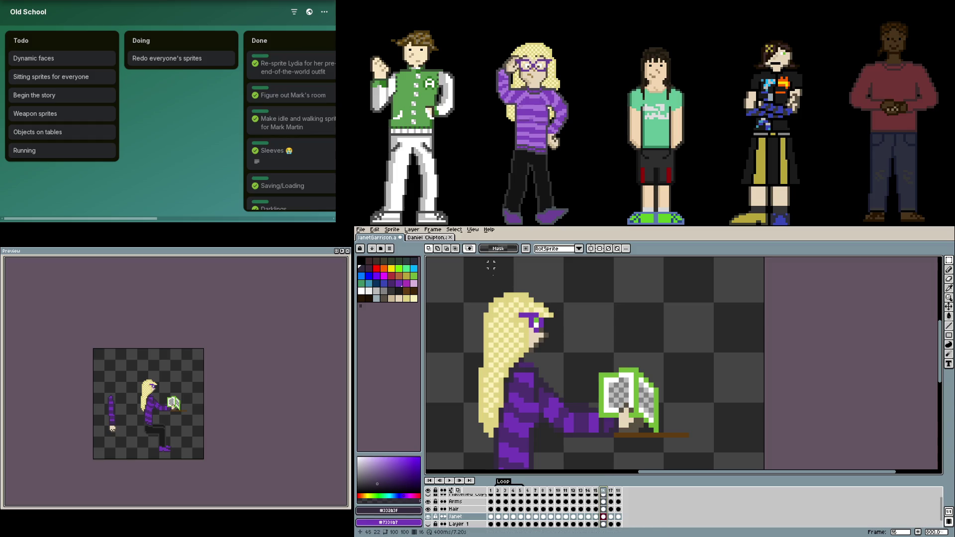
{"action": "scroll", "coordinate": [551, 341], "scroll_direction": "up", "scroll_amount": 1}
{"action": "scroll", "coordinate": [548, 403], "scroll_direction": "down", "scroll_amount": 2}
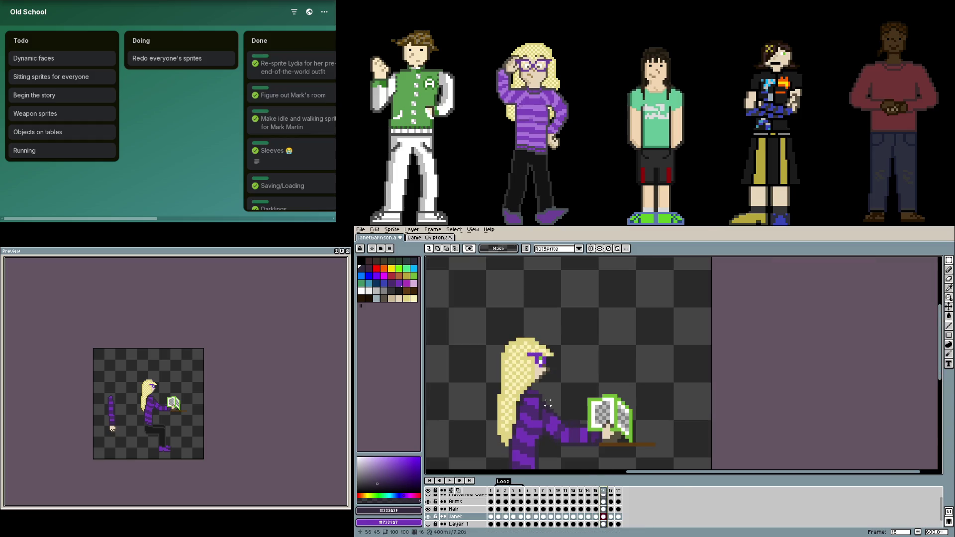
{"action": "left_click", "coordinate": [428, 509]}
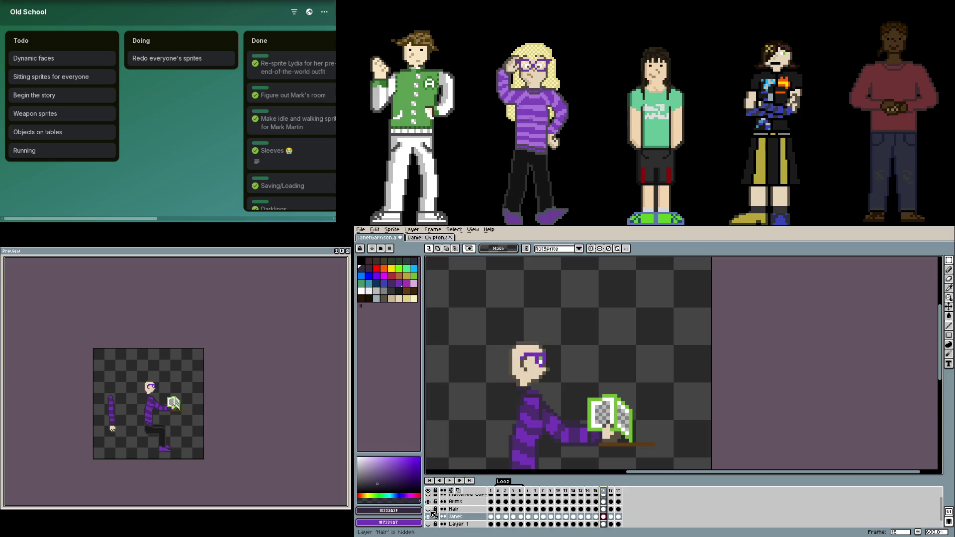
{"action": "mouse_move", "coordinate": [498, 337]}
{"action": "left_mouse_down"}
{"action": "mouse_move", "coordinate": [550, 396]}
{"action": "mouse_move", "coordinate": [656, 358]}
{"action": "left_mouse_up"}
{"action": "mouse_move", "coordinate": [622, 324]}
{"action": "left_mouse_down"}
{"action": "mouse_move", "coordinate": [687, 384]}
{"action": "mouse_move", "coordinate": [548, 370]}
{"action": "left_mouse_up"}
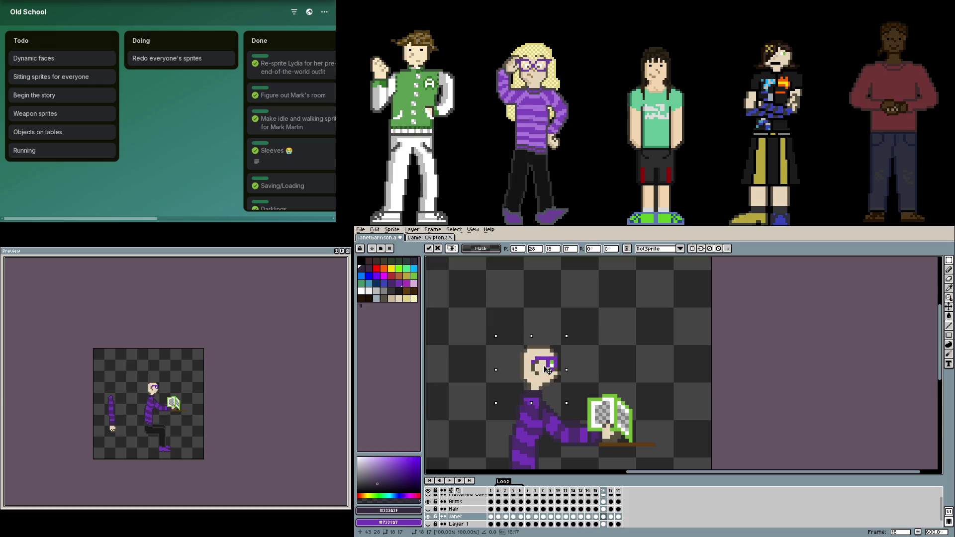
{"action": "left_click", "coordinate": [614, 373]}
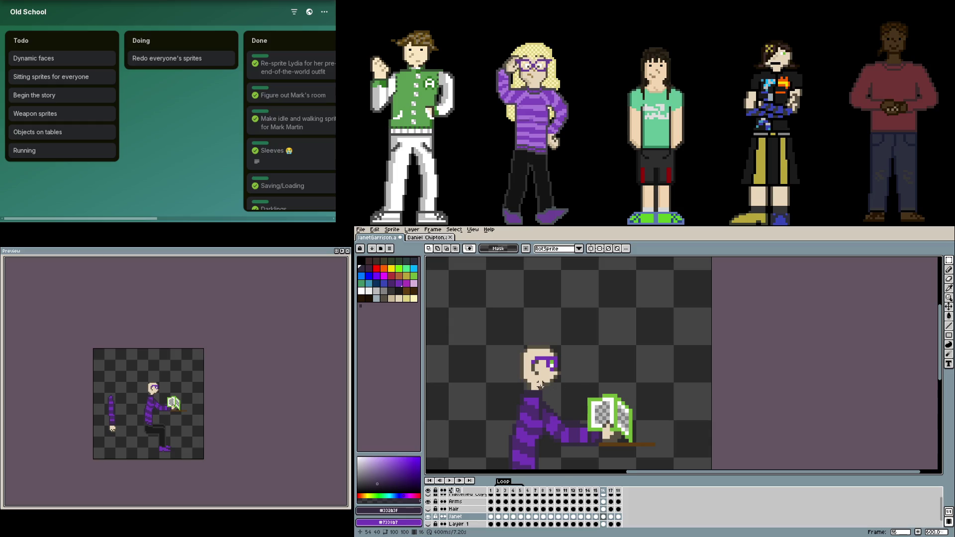
{"action": "left_click", "coordinate": [428, 509]}
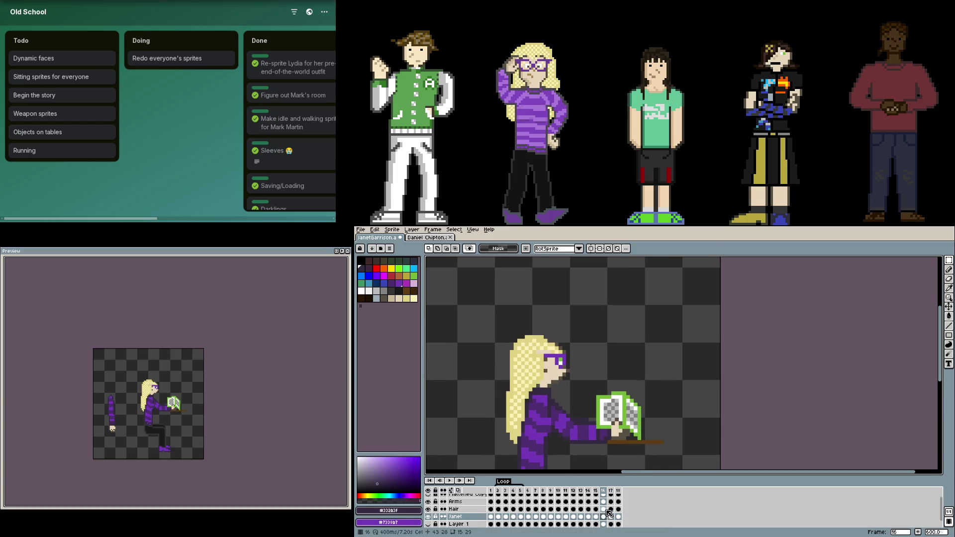
- Shift the Hair cel on frame 16 about 3 pixels to the right
{"action": "left_click", "coordinate": [604, 509]}
{"action": "key", "text": "v"}
{"action": "mouse_move", "coordinate": [549, 369]}
{"action": "left_mouse_down"}
{"action": "mouse_move", "coordinate": [563, 374]}
{"action": "mouse_move", "coordinate": [562, 356]}
{"action": "mouse_move", "coordinate": [607, 380]}
{"action": "left_mouse_up"}
{"action": "scroll", "coordinate": [564, 374], "scroll_direction": "down", "scroll_amount": 1}
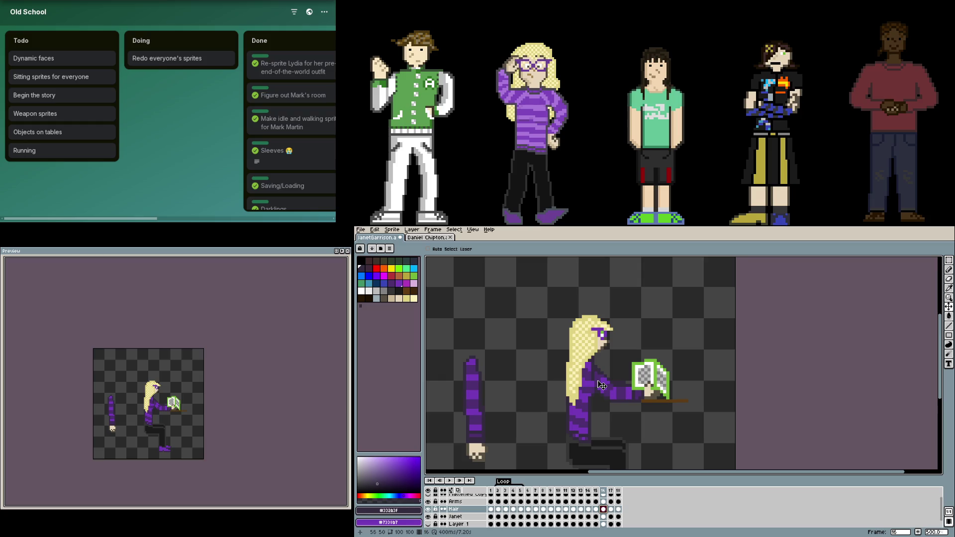
{"action": "scroll", "coordinate": [600, 385], "scroll_direction": "up", "scroll_amount": 1}
{"action": "scroll", "coordinate": [601, 384], "scroll_direction": "up", "scroll_amount": 2}
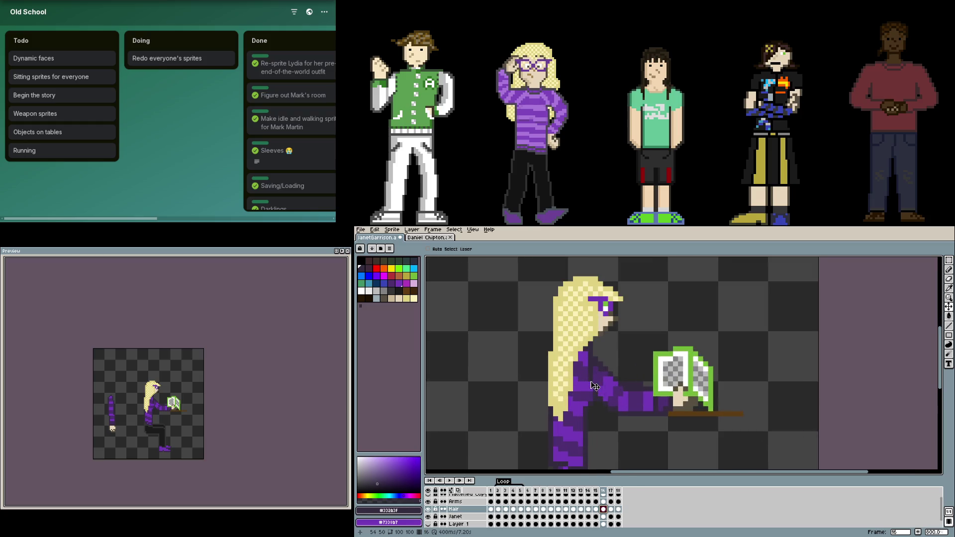
- Marquee the head on the Janet layer and hide the Hair layer, keeping Janet visible
{"action": "left_click", "coordinate": [603, 517]}
{"action": "key", "text": "m"}
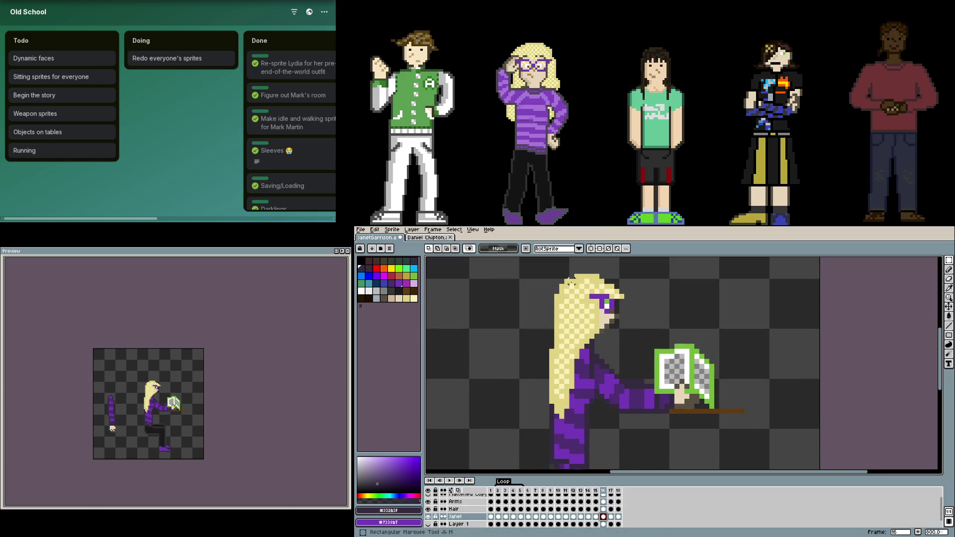
{"action": "mouse_move", "coordinate": [544, 265]}
{"action": "left_mouse_down"}
{"action": "mouse_move", "coordinate": [641, 341]}
{"action": "mouse_move", "coordinate": [811, 341]}
{"action": "left_mouse_up"}
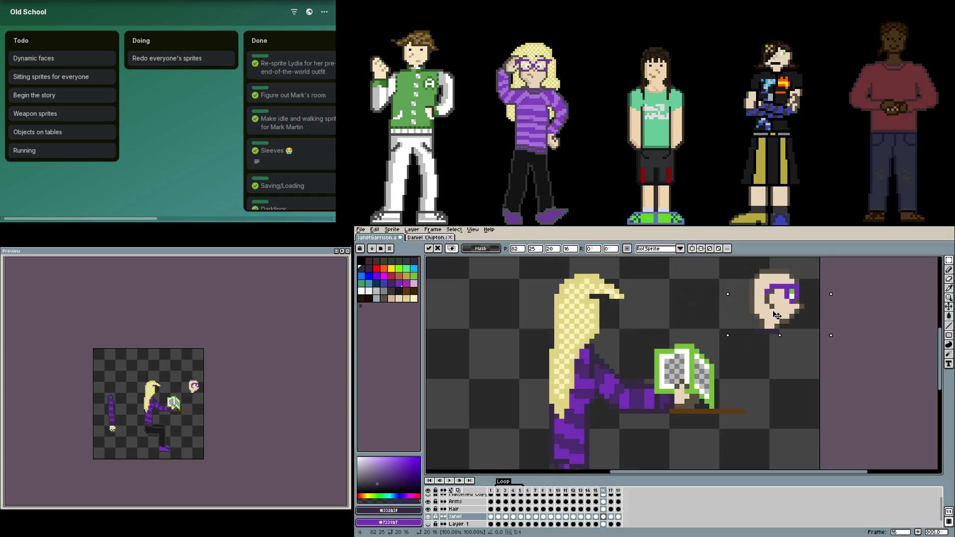
{"action": "left_click_drag", "start_coordinate": [432, 515], "coordinate": [432, 510]}
{"action": "left_click", "coordinate": [432, 517]}
- Hide the Arms layer, then rotate the purple leg about -6.4 degrees
{"action": "left_click", "coordinate": [432, 502]}
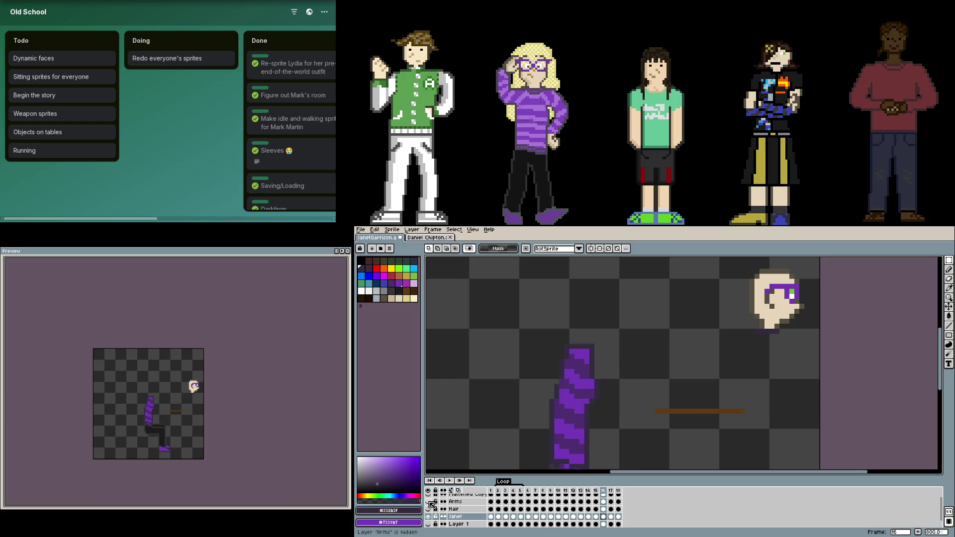
{"action": "left_click_drag", "start_coordinate": [549, 283], "coordinate": [636, 440]}
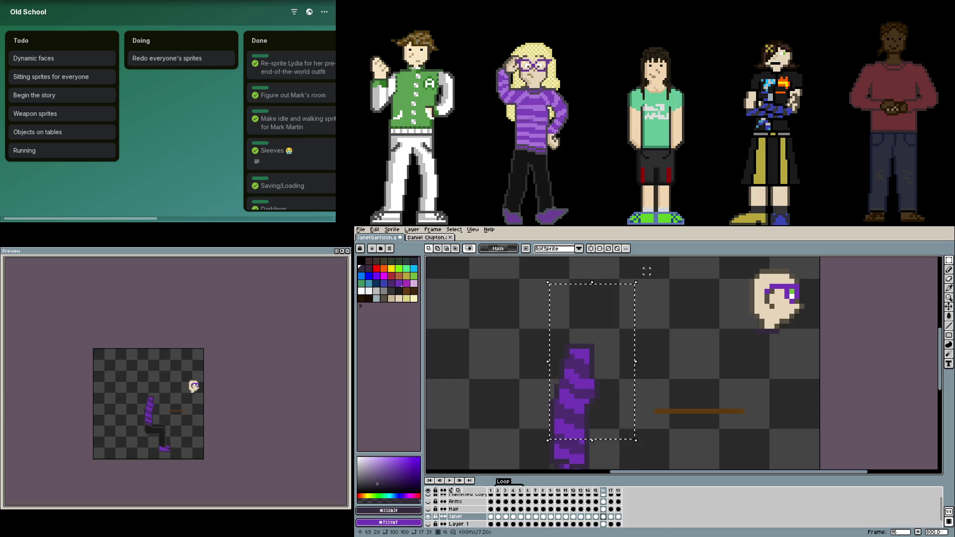
{"action": "left_click_drag", "start_coordinate": [639, 275], "coordinate": [611, 337]}
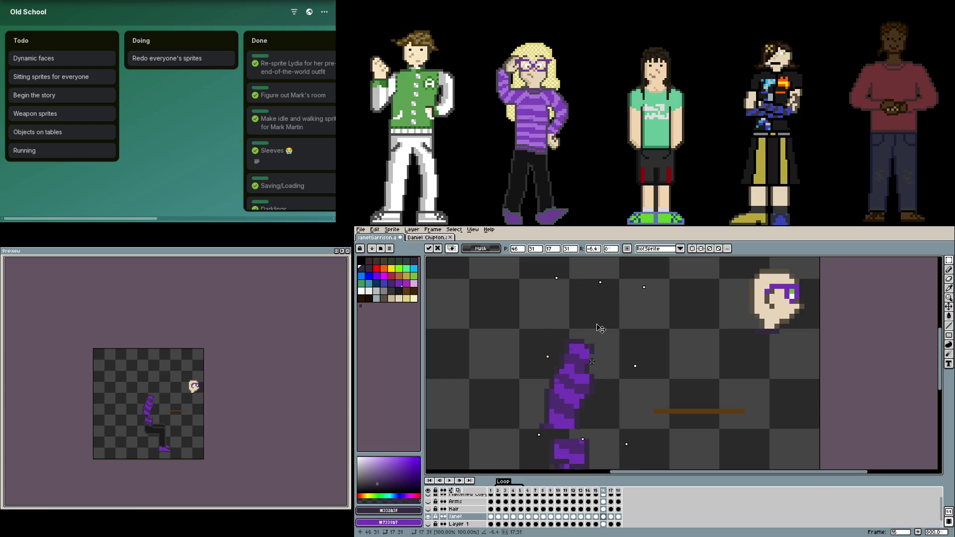
{"action": "key", "text": "Return"}
- Touch up sweater pixels with the bright purple picked from the leg
{"action": "key", "text": "ctrl+d"}
{"action": "key", "text": "b"}
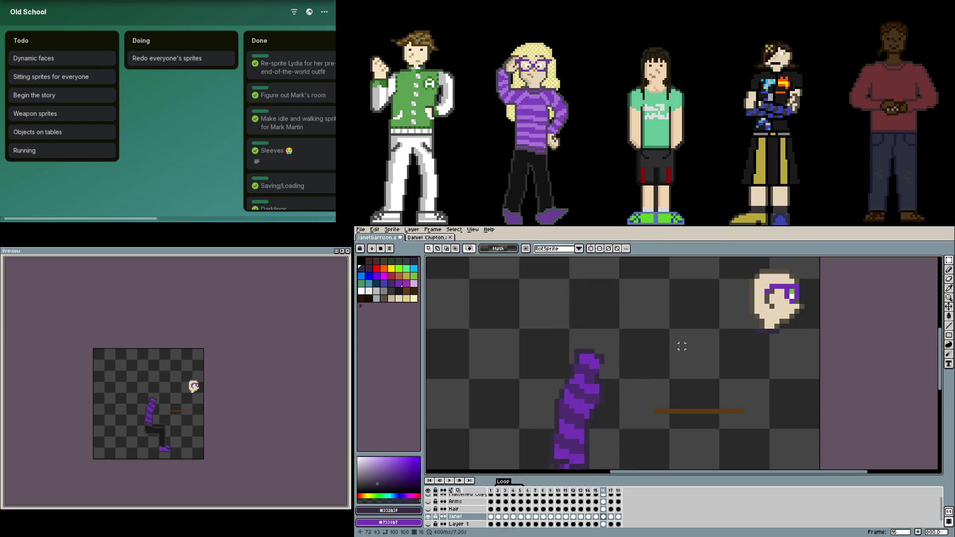
{"action": "scroll", "coordinate": [596, 377], "scroll_direction": "up", "scroll_amount": 5}
{"action": "scroll", "coordinate": [597, 376], "scroll_direction": "down", "scroll_amount": 3}
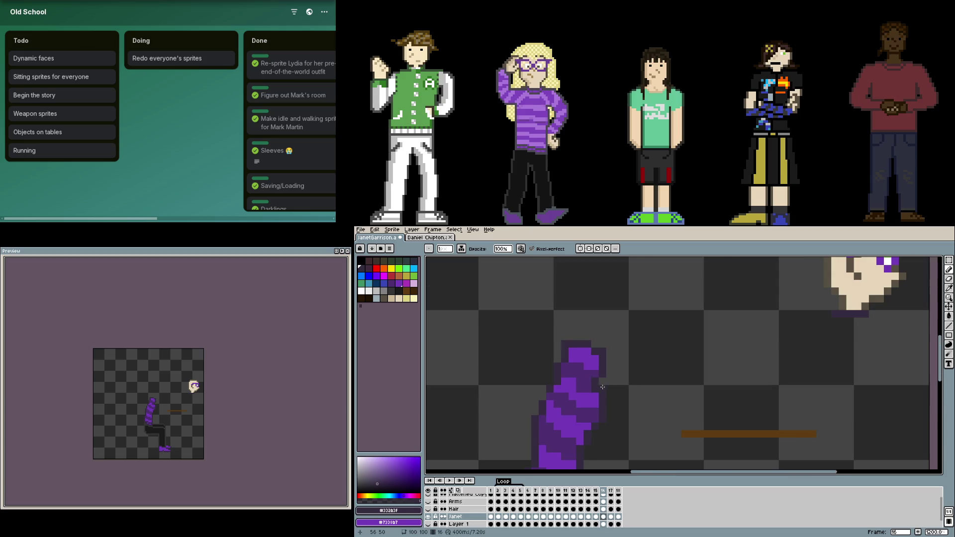
{"action": "left_click_drag", "start_coordinate": [682, 367], "coordinate": [576, 356]}
{"action": "scroll", "coordinate": [546, 368], "scroll_direction": "up", "scroll_amount": 3}
{"action": "scroll", "coordinate": [507, 343], "scroll_direction": "down", "scroll_amount": 4}
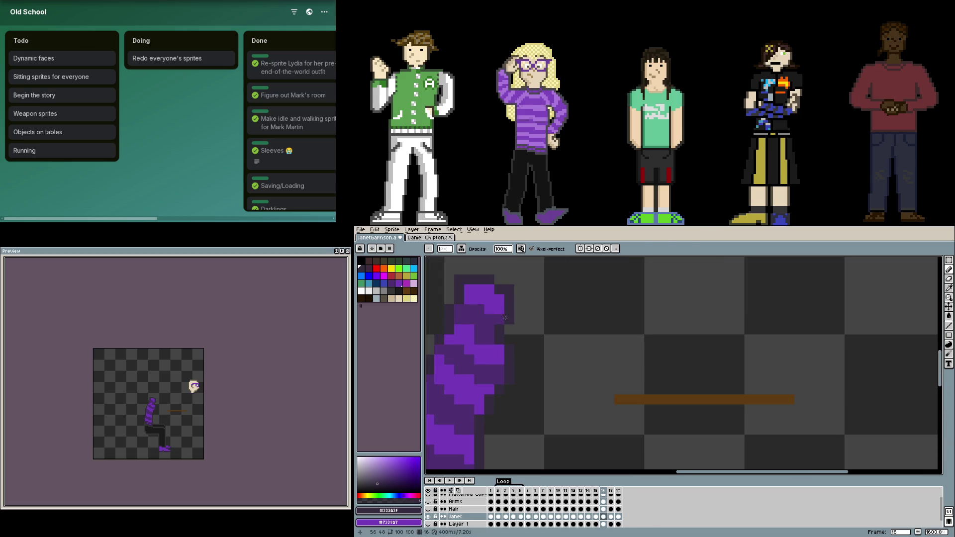
{"action": "scroll", "coordinate": [529, 399], "scroll_direction": "up", "scroll_amount": 2}
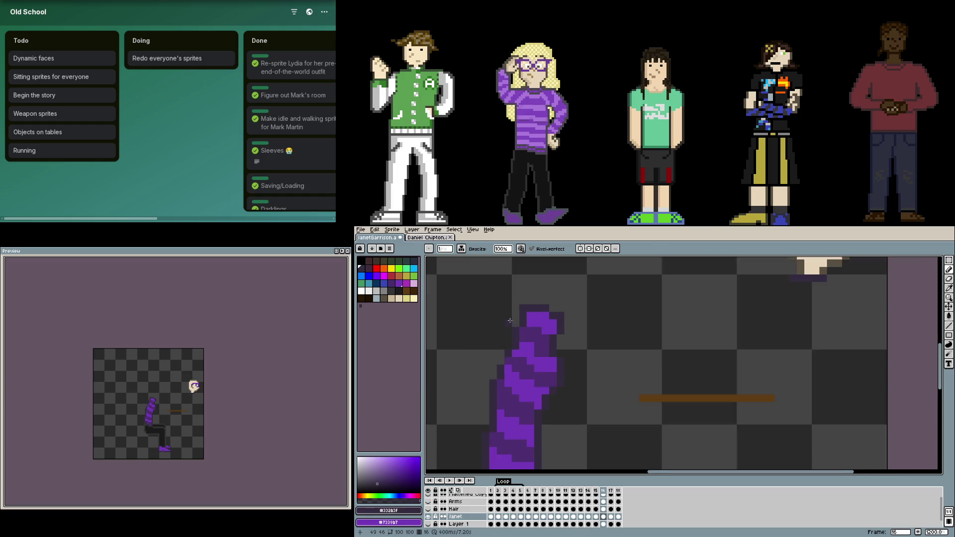
{"action": "scroll", "coordinate": [504, 376], "scroll_direction": "up", "scroll_amount": 2}
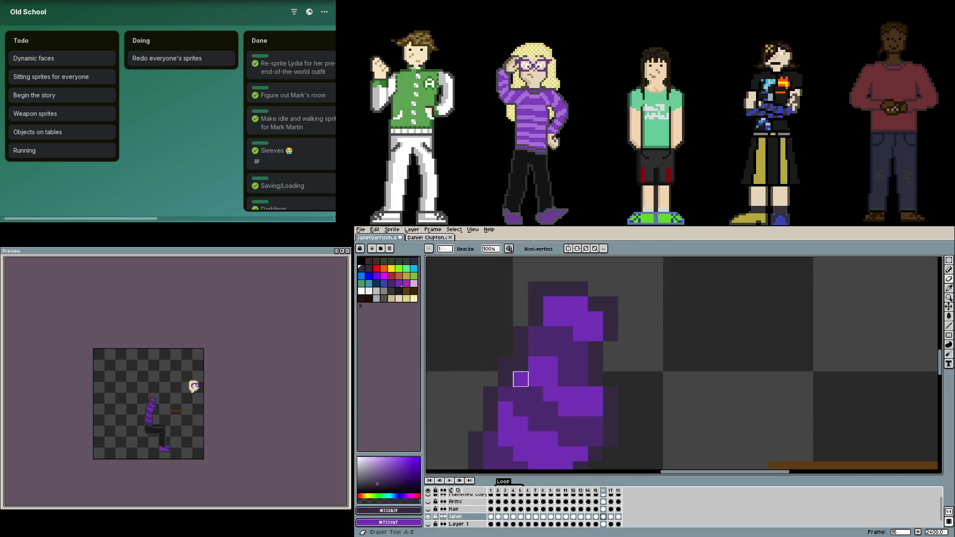
{"action": "left_click", "coordinate": [538, 372], "text": "alt"}
{"action": "scroll", "coordinate": [531, 333], "scroll_direction": "down", "scroll_amount": 1}
{"action": "scroll", "coordinate": [531, 334], "scroll_direction": "down", "scroll_amount": 1}
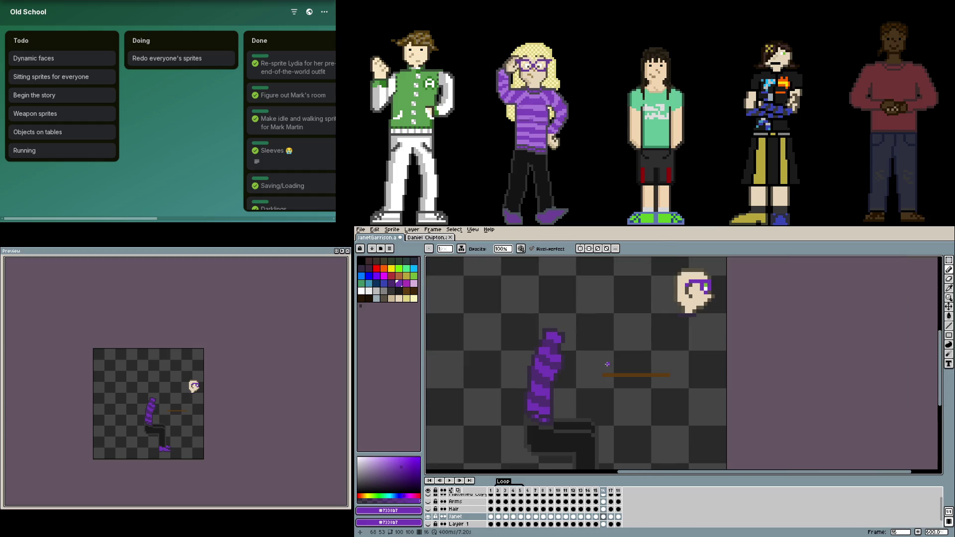
{"action": "scroll", "coordinate": [532, 331], "scroll_direction": "up", "scroll_amount": 1}
{"action": "scroll", "coordinate": [533, 328], "scroll_direction": "up", "scroll_amount": 1}
{"action": "left_click", "coordinate": [534, 328]}
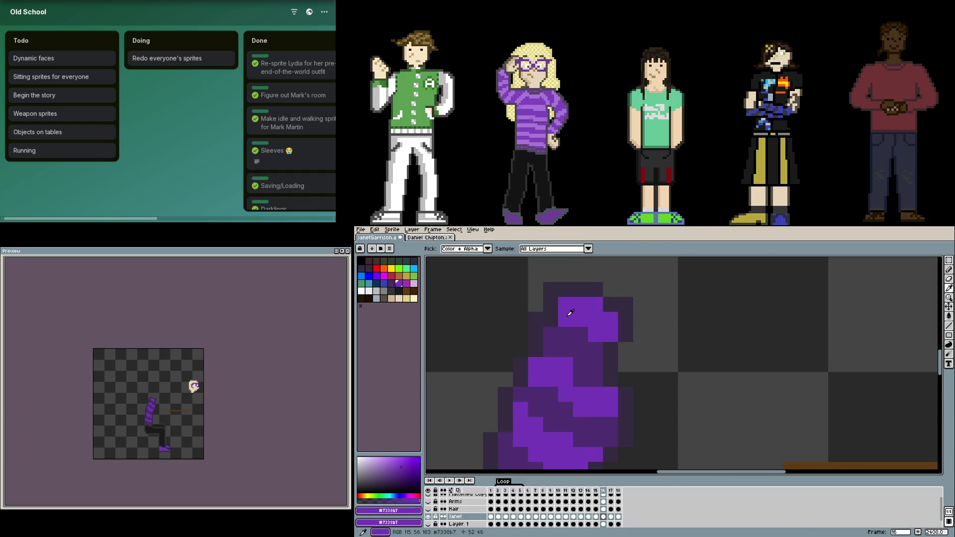
{"action": "left_click", "coordinate": [551, 319]}
{"action": "scroll", "coordinate": [630, 359], "scroll_direction": "down", "scroll_amount": 4}
{"action": "scroll", "coordinate": [579, 377], "scroll_direction": "up", "scroll_amount": 1}
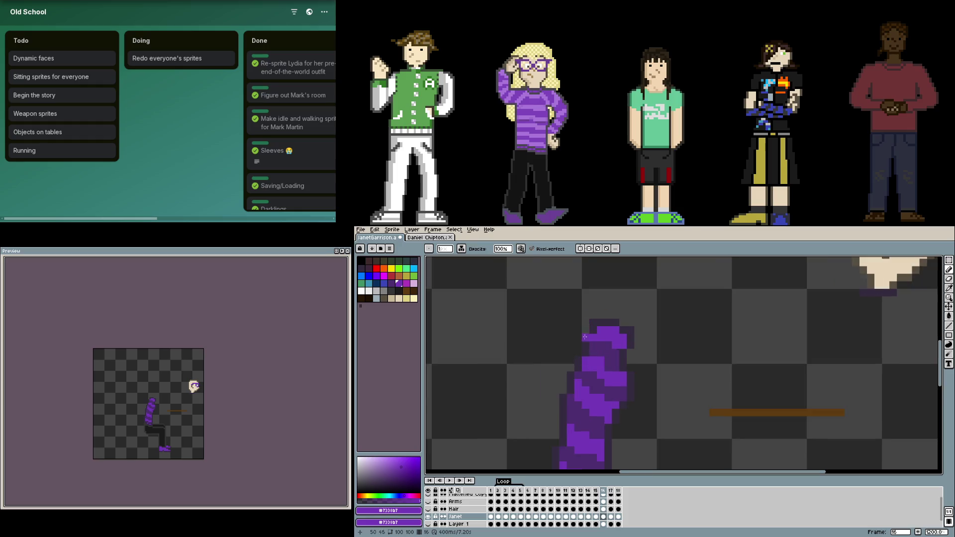
{"action": "scroll", "coordinate": [579, 377], "scroll_direction": "down", "scroll_amount": 1}
{"action": "scroll", "coordinate": [547, 392], "scroll_direction": "up", "scroll_amount": 2}
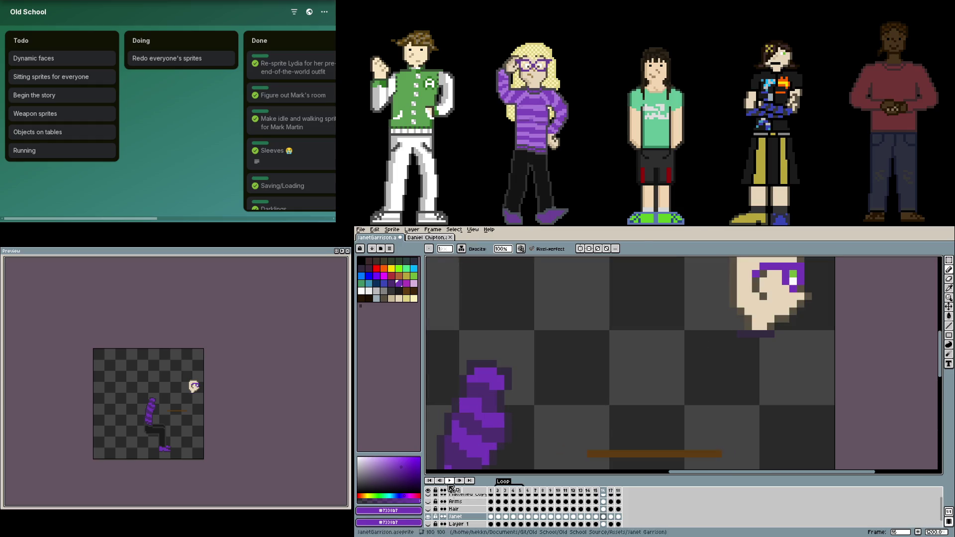
{"action": "scroll", "coordinate": [546, 391], "scroll_direction": "down", "scroll_amount": 3}
- Move the detached head back onto the seated body and show the Hair layer again
{"action": "key", "text": "m"}
{"action": "mouse_move", "coordinate": [615, 311]}
{"action": "left_mouse_down"}
{"action": "mouse_move", "coordinate": [686, 378]}
{"action": "mouse_move", "coordinate": [538, 380]}
{"action": "left_mouse_up"}
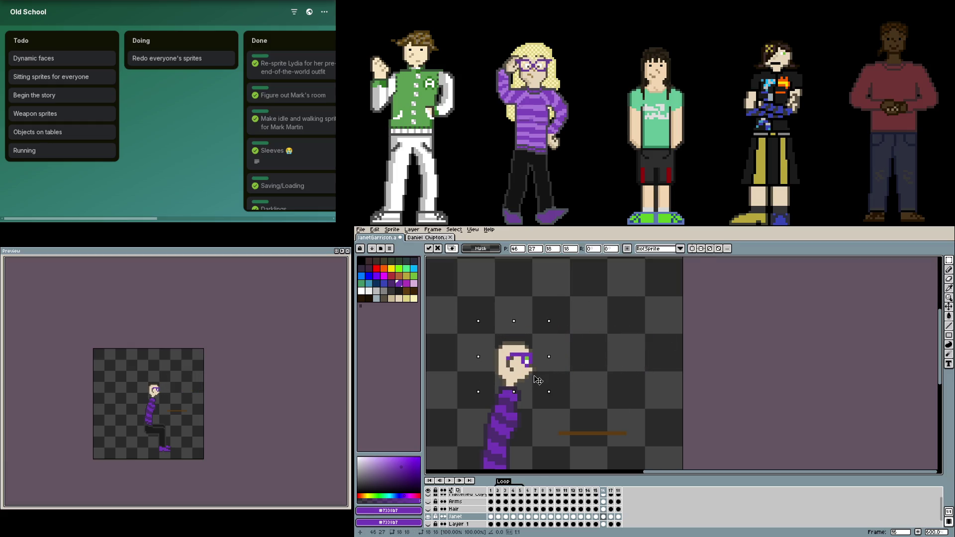
{"action": "key", "text": "e"}
{"action": "scroll", "coordinate": [529, 393], "scroll_direction": "up", "scroll_amount": 3}
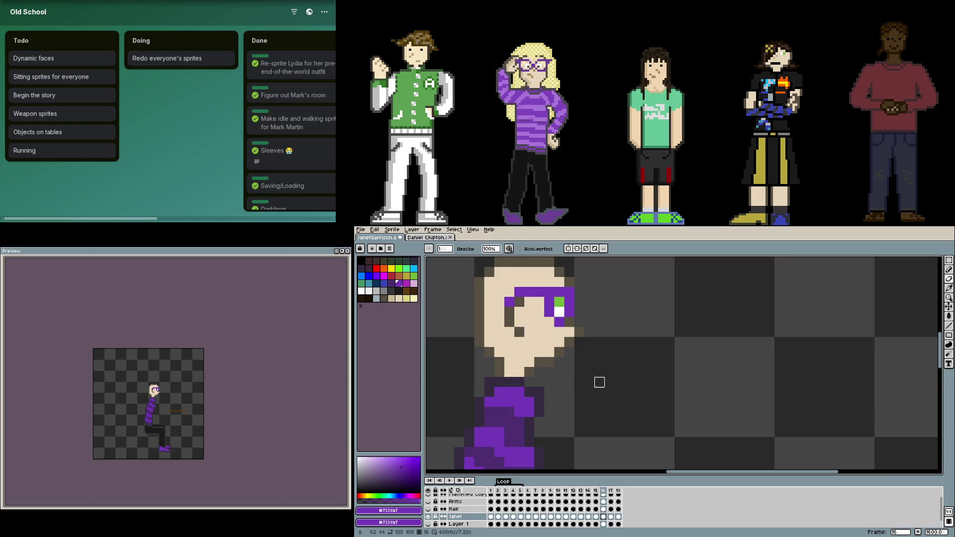
{"action": "scroll", "coordinate": [599, 382], "scroll_direction": "down", "scroll_amount": 2}
{"action": "left_click", "coordinate": [428, 509]}
- Nudge the hair on frame 16 one pixel right and two pixels down
{"action": "left_click", "coordinate": [612, 510]}
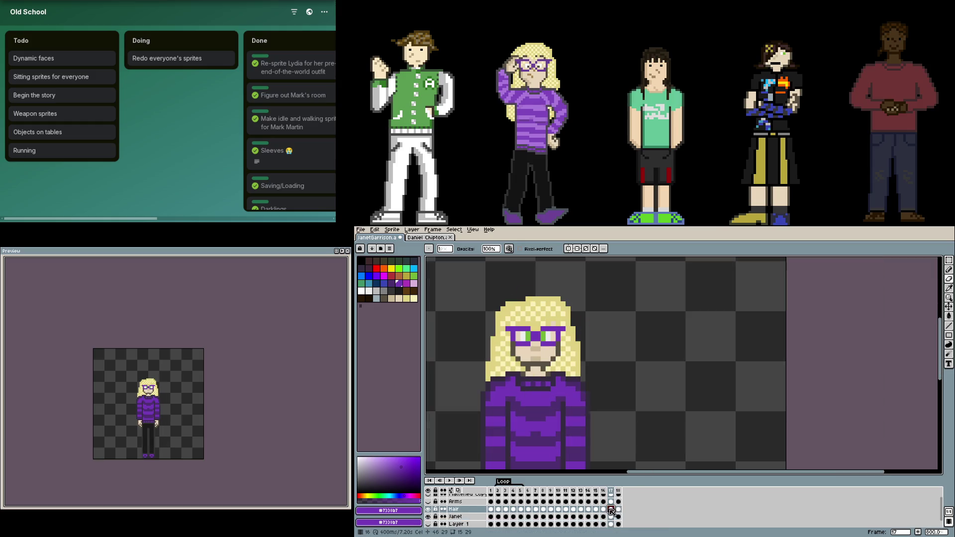
{"action": "left_click", "coordinate": [604, 510]}
{"action": "key", "text": "v"}
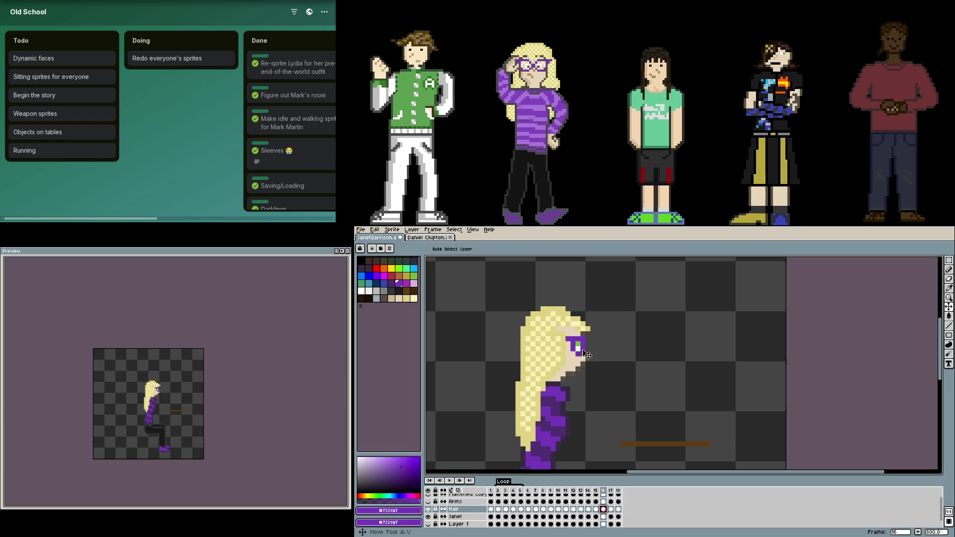
{"action": "left_click_drag", "start_coordinate": [578, 358], "coordinate": [590, 360]}
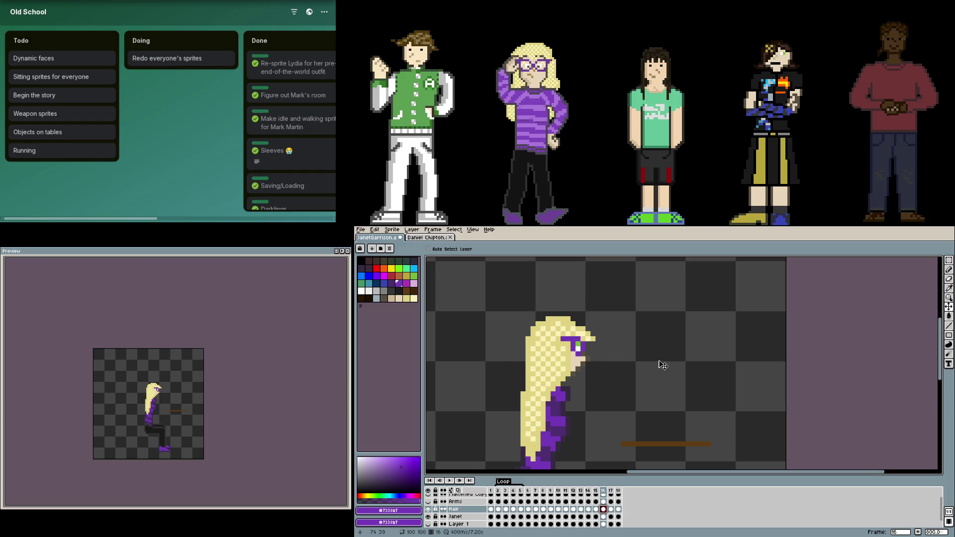
{"action": "scroll", "coordinate": [646, 365], "scroll_direction": "down", "scroll_amount": 3}
- Show the Arms layer holding the book, toggling Janet to compare
{"action": "left_click", "coordinate": [427, 502]}
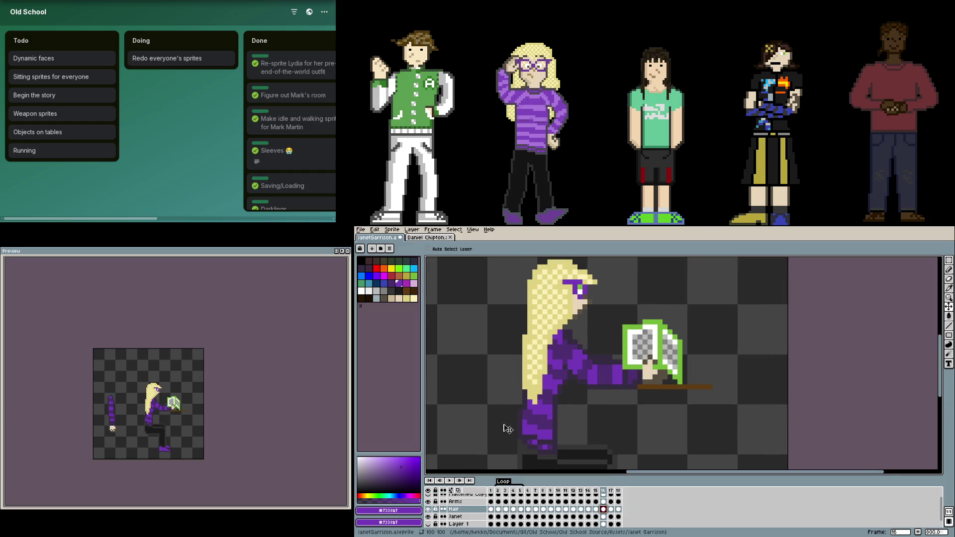
{"action": "scroll", "coordinate": [518, 418], "scroll_direction": "up", "scroll_amount": 3}
{"action": "double_click", "coordinate": [428, 517]}
{"action": "left_click", "coordinate": [428, 517]}
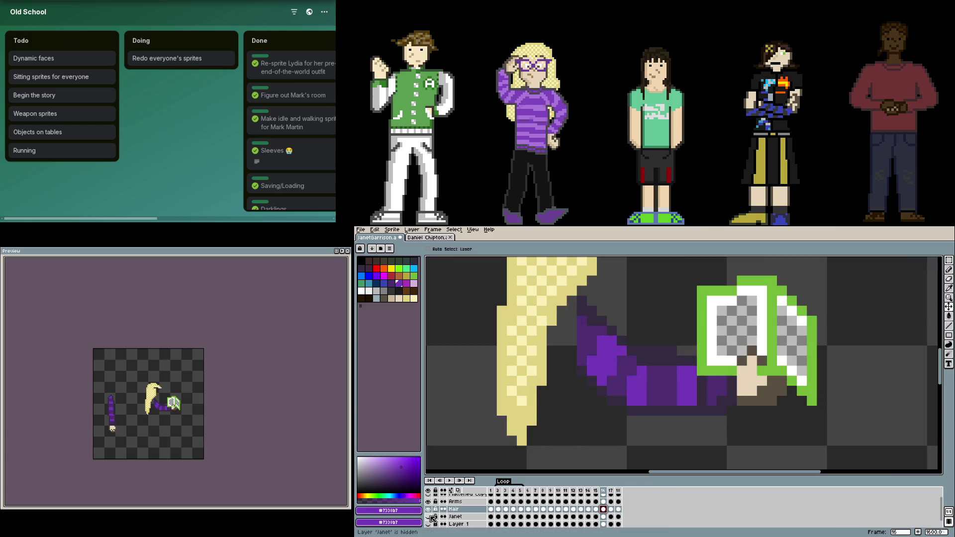
{"action": "left_click", "coordinate": [429, 516]}
- Erase the stray sleeve pixels on the Arms layer
{"action": "key", "text": "e"}
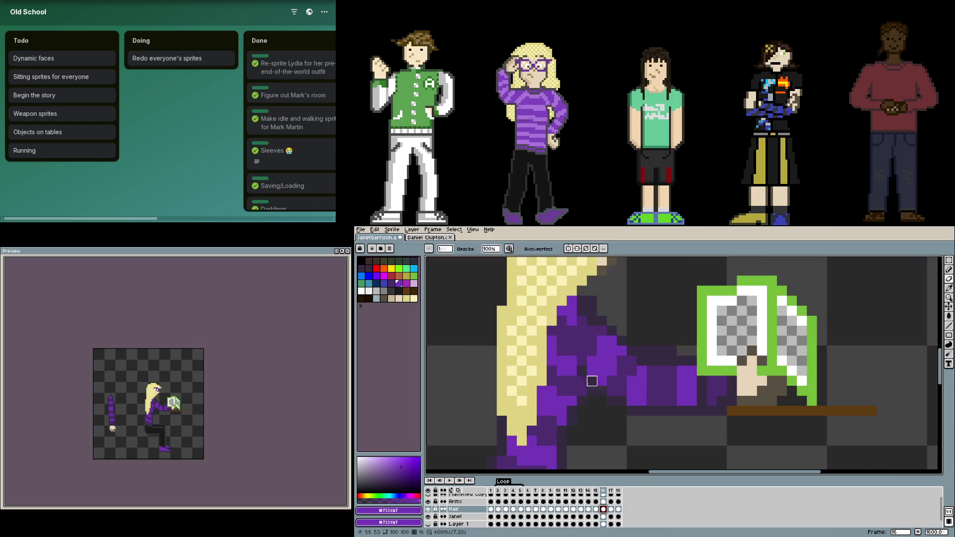
{"action": "key", "text": "alt+Up"}
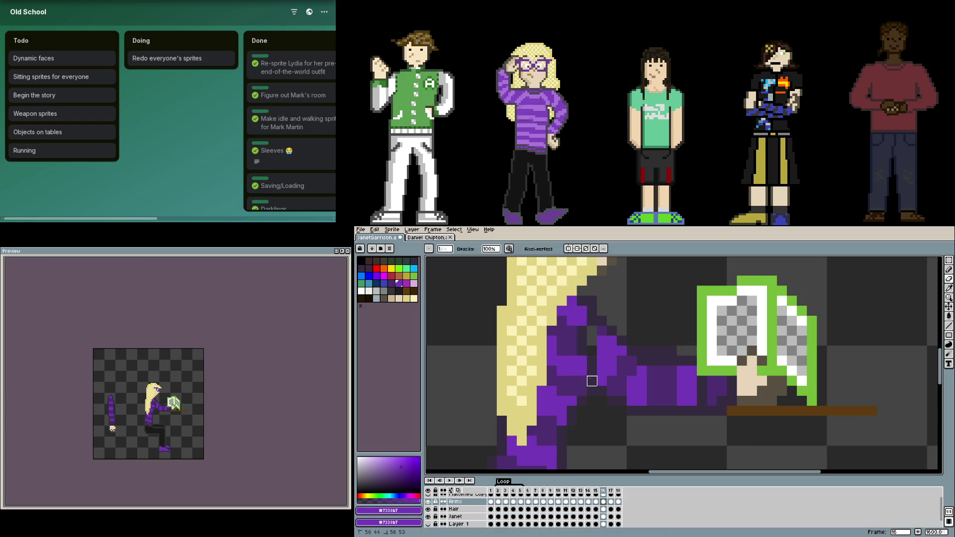
{"action": "left_click_drag", "start_coordinate": [591, 381], "coordinate": [592, 342]}
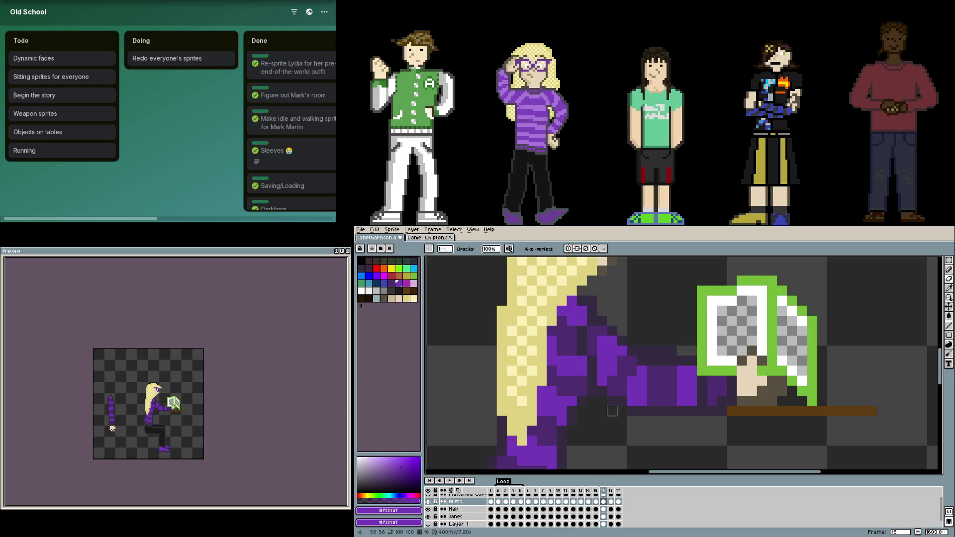
{"action": "scroll", "coordinate": [612, 381], "scroll_direction": "down", "scroll_amount": 2}
{"action": "scroll", "coordinate": [610, 376], "scroll_direction": "down", "scroll_amount": 2}
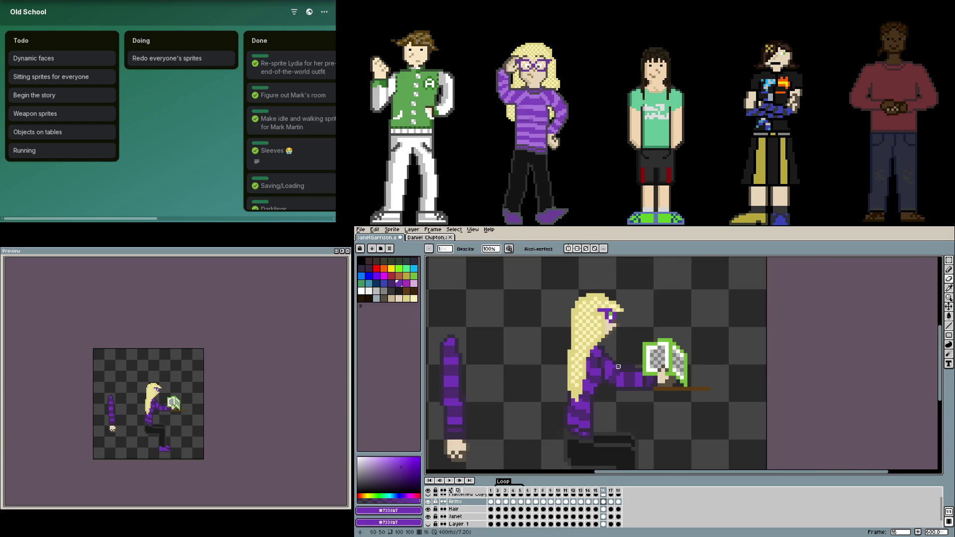
{"action": "scroll", "coordinate": [618, 366], "scroll_direction": "up", "scroll_amount": 5}
{"action": "scroll", "coordinate": [634, 362], "scroll_direction": "down", "scroll_amount": 2}
{"action": "scroll", "coordinate": [651, 373], "scroll_direction": "down", "scroll_amount": 1}
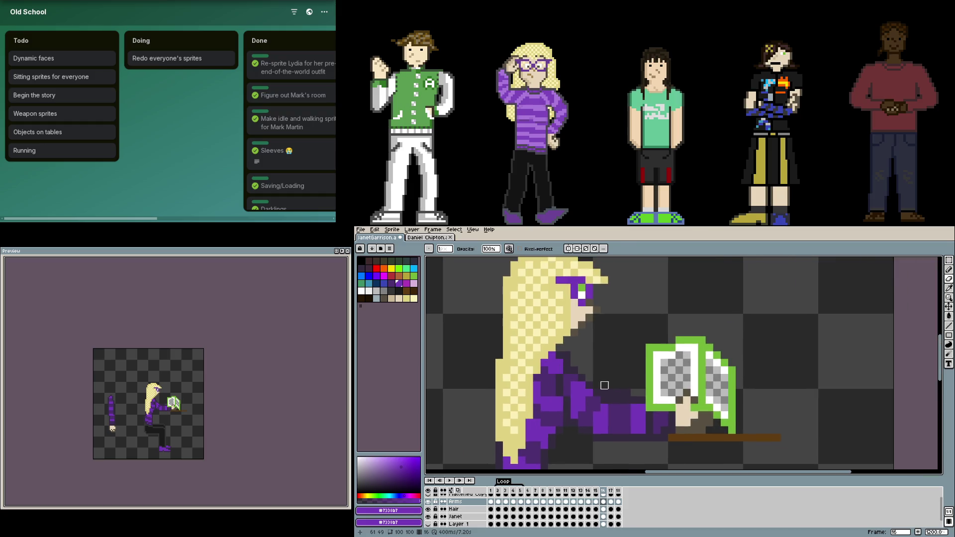
{"action": "scroll", "coordinate": [604, 386], "scroll_direction": "down", "scroll_amount": 1}
{"action": "scroll", "coordinate": [604, 380], "scroll_direction": "down", "scroll_amount": 2}
- Sample the brown of the table line from the Janet layer
{"action": "left_click_drag", "start_coordinate": [526, 415], "coordinate": [560, 398]}
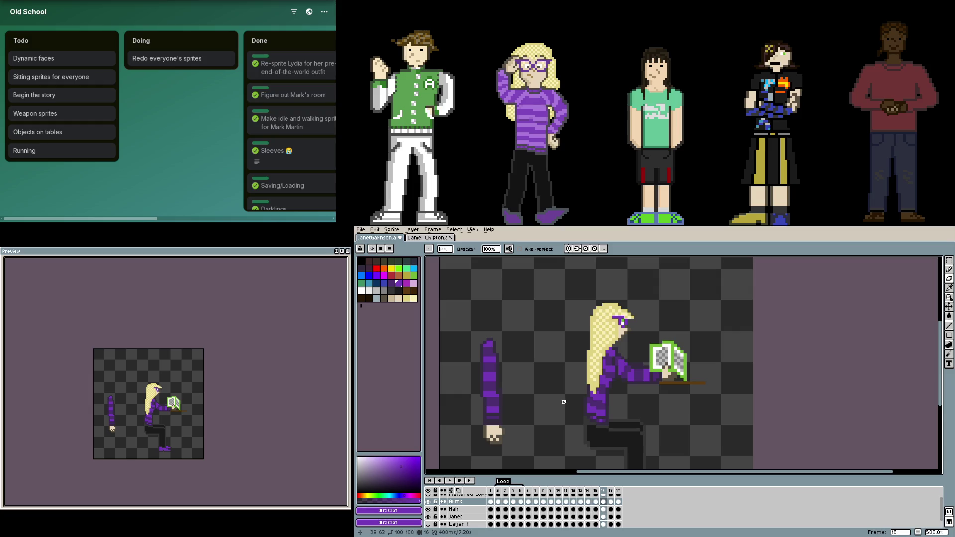
{"action": "left_click_drag", "start_coordinate": [563, 402], "coordinate": [511, 423]}
{"action": "scroll", "coordinate": [512, 423], "scroll_direction": "up", "scroll_amount": 1}
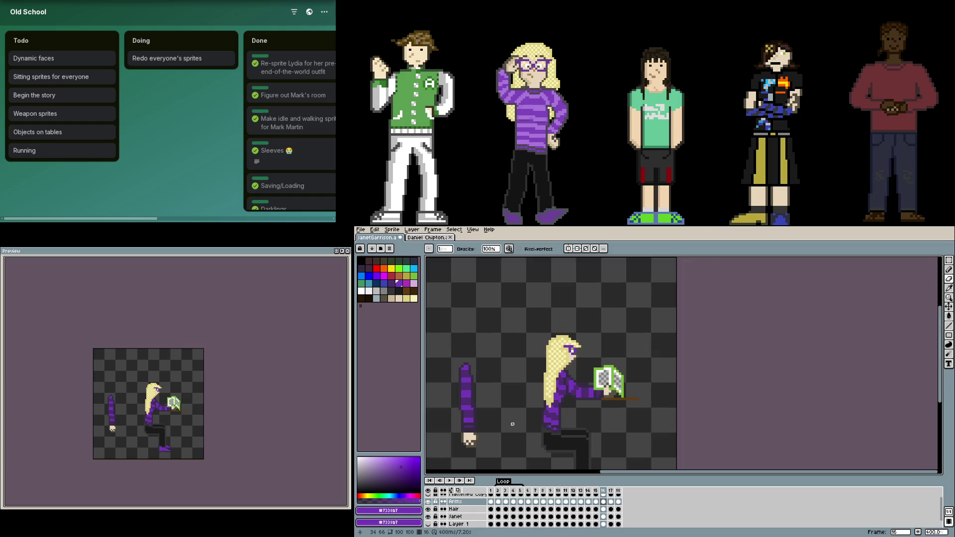
{"action": "scroll", "coordinate": [502, 430], "scroll_direction": "up", "scroll_amount": 1}
{"action": "scroll", "coordinate": [646, 398], "scroll_direction": "up", "scroll_amount": 3}
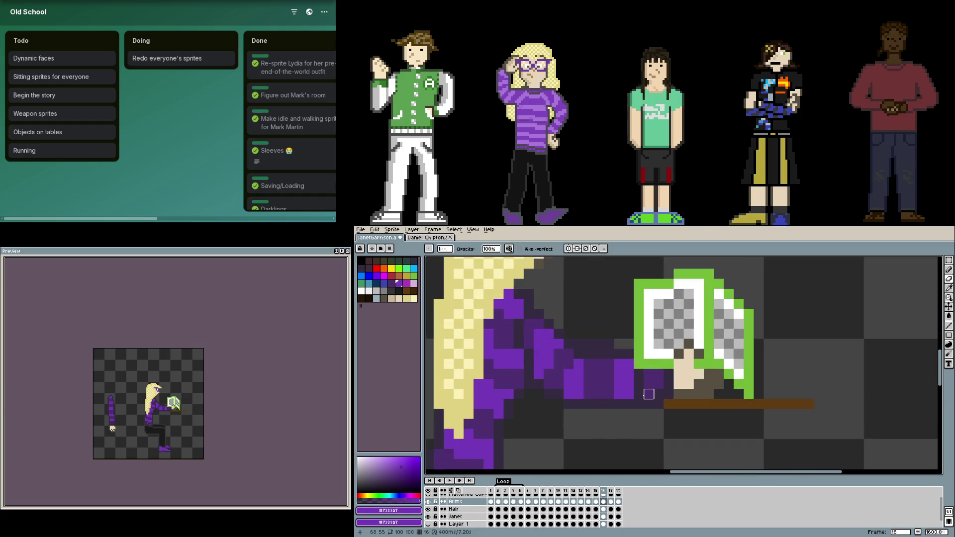
{"action": "left_click", "coordinate": [455, 517]}
{"action": "left_click", "coordinate": [694, 402], "text": "alt"}
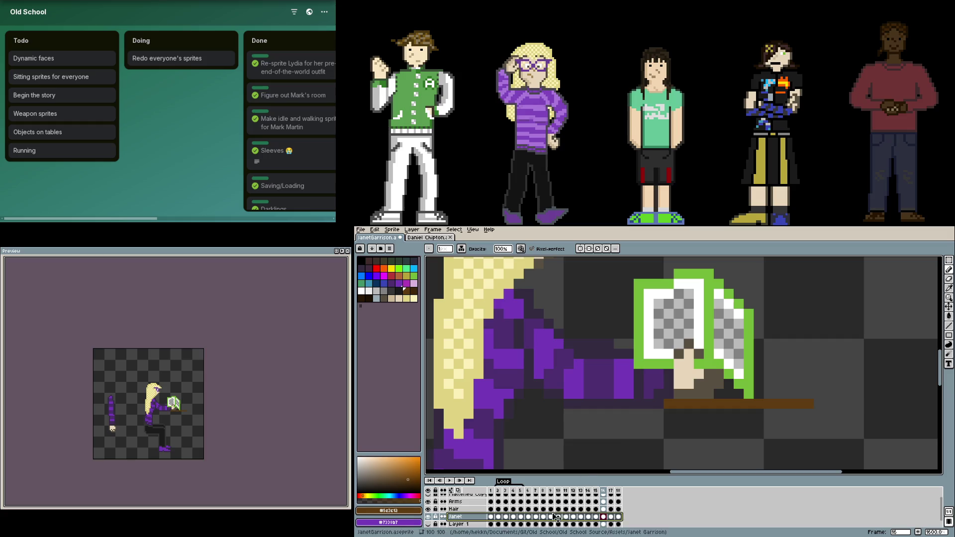
- Erase the brown table line from the Janet layer
{"action": "key", "text": "e"}
{"action": "left_click_drag", "start_coordinate": [619, 404], "coordinate": [829, 393]}
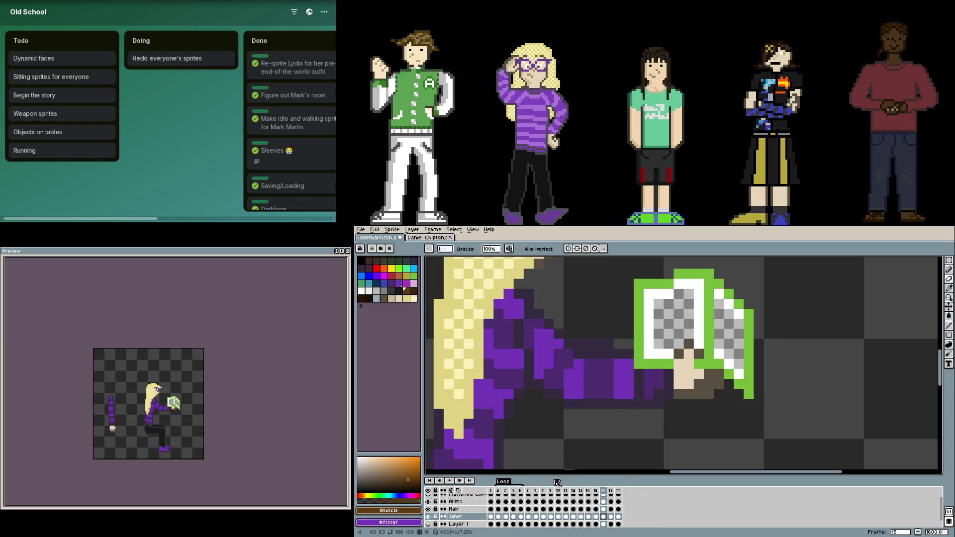
{"action": "scroll", "coordinate": [556, 490], "scroll_direction": "down", "scroll_amount": 1}
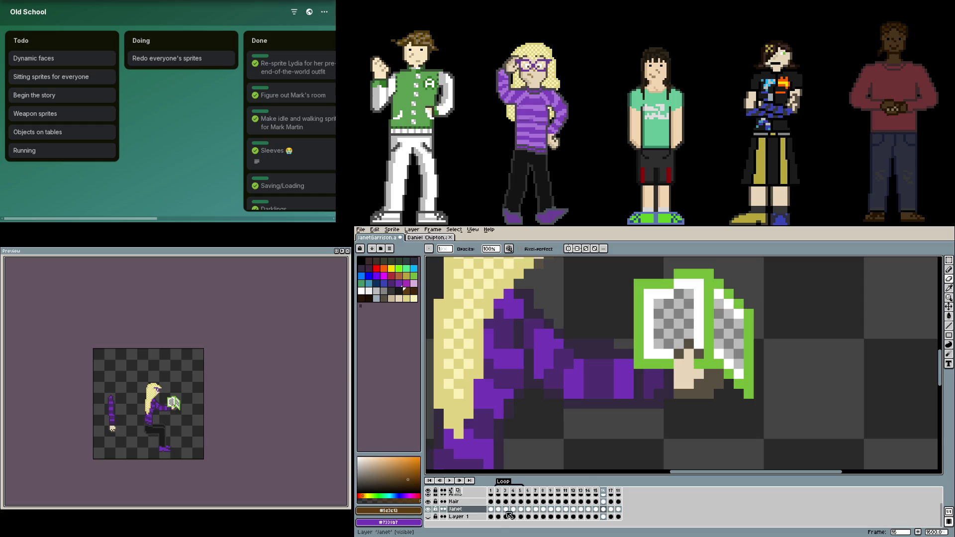
- Add Layer 2 at the top of the stack and redraw the brown table line on it
{"action": "key", "text": "shift+n"}
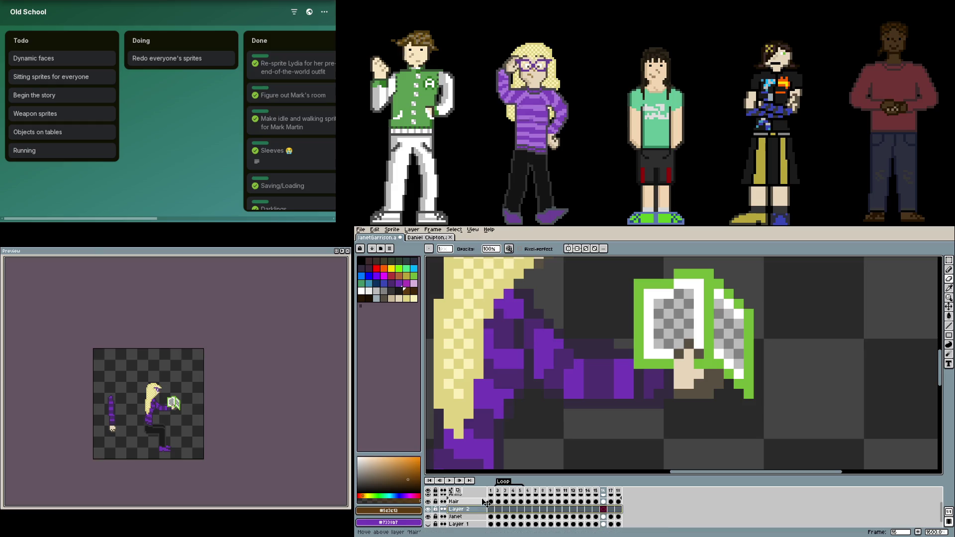
{"action": "left_click_drag", "start_coordinate": [483, 510], "coordinate": [467, 494]}
{"action": "key", "text": "l"}
{"action": "left_click_drag", "start_coordinate": [709, 404], "coordinate": [575, 394]}
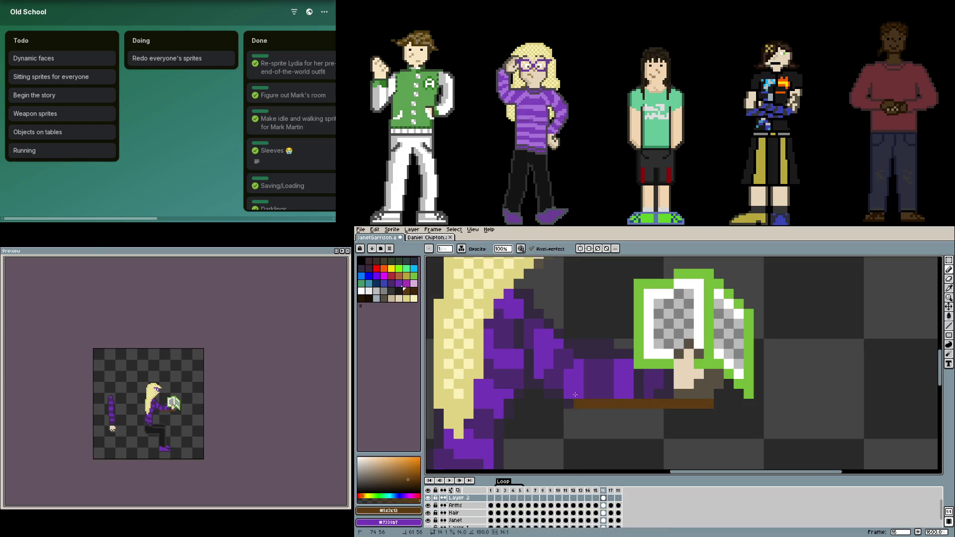
{"action": "scroll", "coordinate": [570, 401], "scroll_direction": "down", "scroll_amount": 5}
{"action": "scroll", "coordinate": [587, 413], "scroll_direction": "up", "scroll_amount": 3}
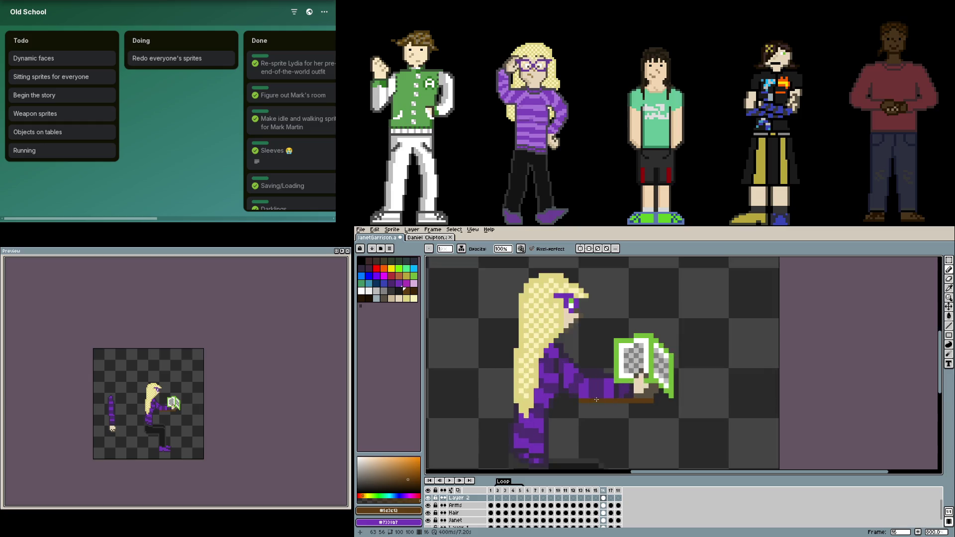
{"action": "scroll", "coordinate": [602, 425], "scroll_direction": "up", "scroll_amount": 1}
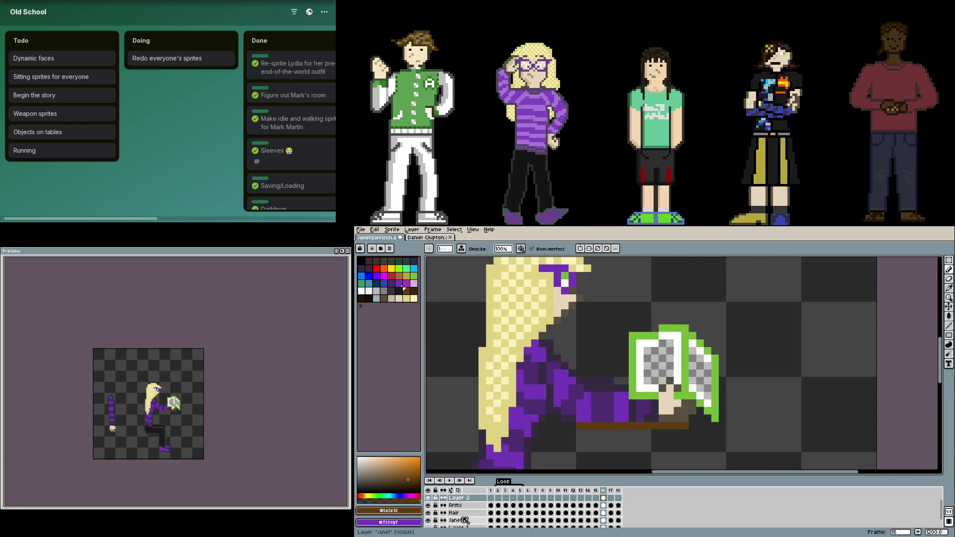
{"action": "scroll", "coordinate": [460, 512], "scroll_direction": "down", "scroll_amount": 1}
{"action": "scroll", "coordinate": [594, 376], "scroll_direction": "down", "scroll_amount": 2}
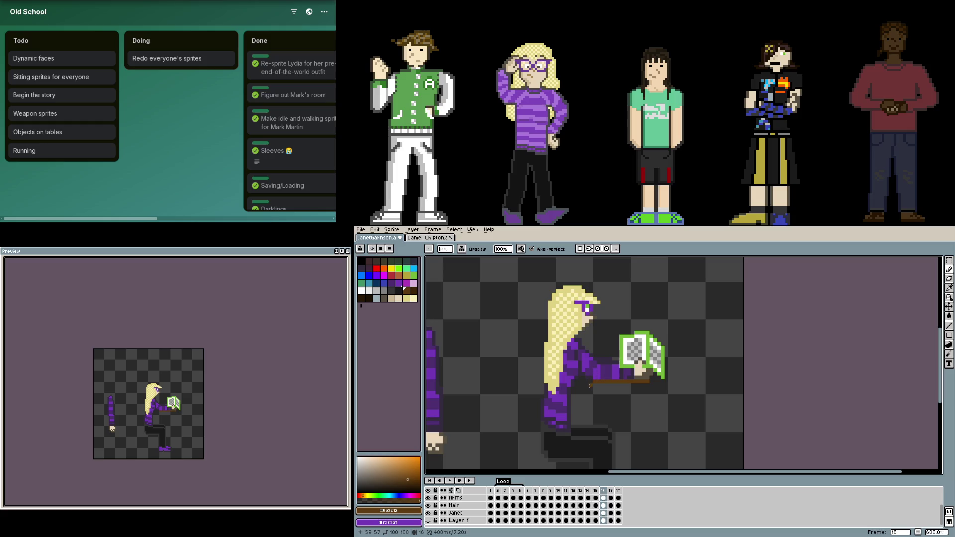
{"action": "scroll", "coordinate": [526, 445], "scroll_direction": "down", "scroll_amount": 1}
{"action": "left_click", "coordinate": [455, 498]}
- Select the detached arm, rotate it diagonally, and place it at the girl's shoulder
{"action": "scroll", "coordinate": [513, 337], "scroll_direction": "left", "scroll_amount": 3}
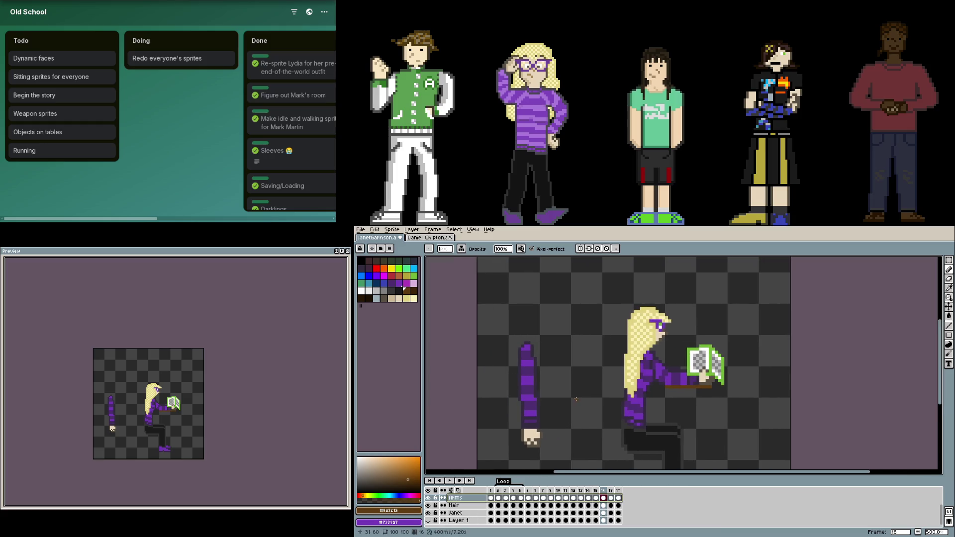
{"action": "key", "text": "m"}
{"action": "scroll", "coordinate": [513, 337], "scroll_direction": "down", "scroll_amount": 1}
{"action": "left_click_drag", "start_coordinate": [510, 306], "coordinate": [556, 425]}
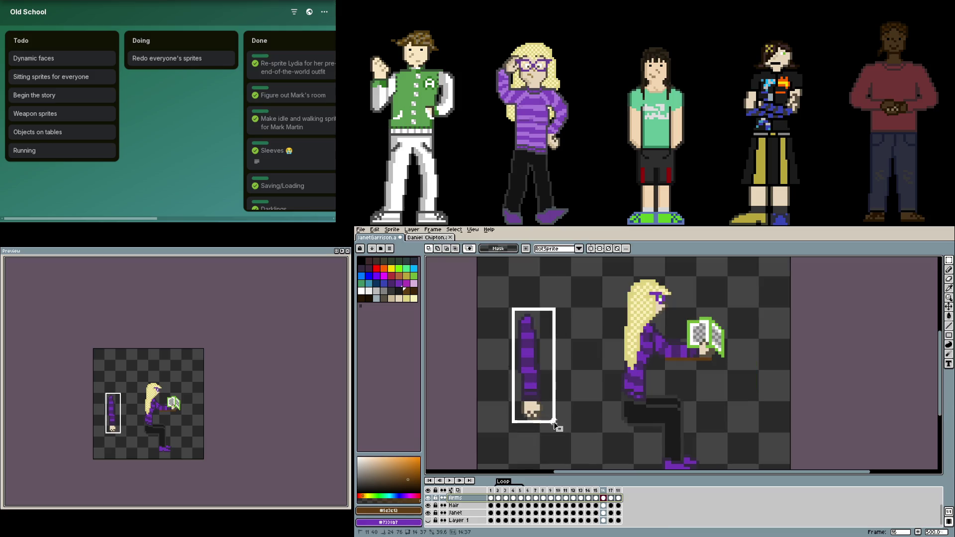
{"action": "left_click_drag", "start_coordinate": [560, 299], "coordinate": [490, 323]}
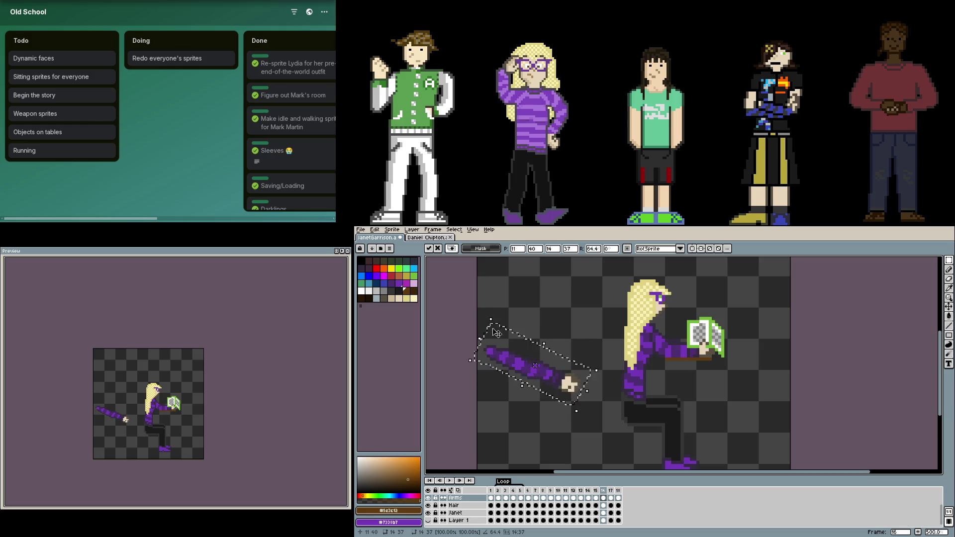
{"action": "left_click_drag", "start_coordinate": [519, 369], "coordinate": [667, 352]}
{"action": "scroll", "coordinate": [670, 352], "scroll_direction": "up", "scroll_amount": 4}
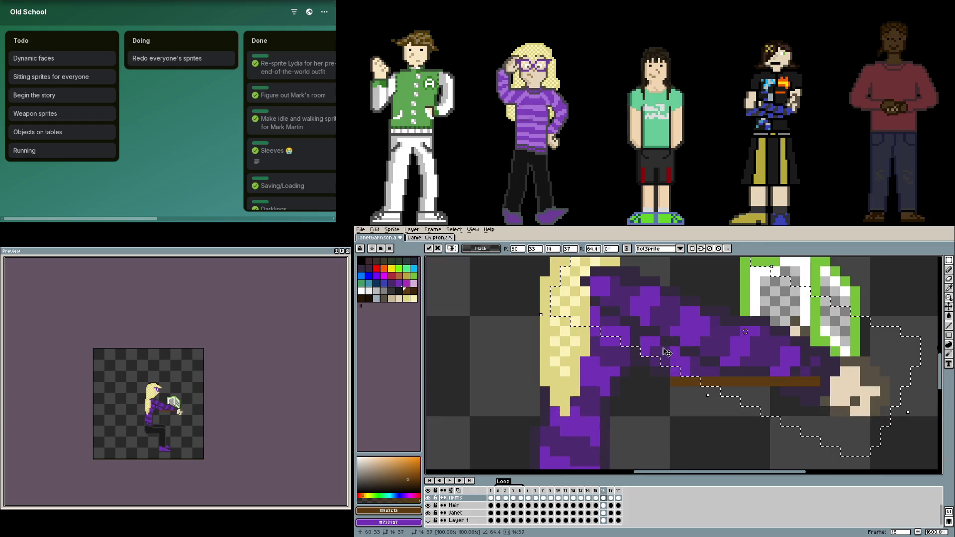
{"action": "scroll", "coordinate": [761, 402], "scroll_direction": "down", "scroll_amount": 2}
{"action": "left_click_drag", "start_coordinate": [761, 402], "coordinate": [546, 377]}
{"action": "scroll", "coordinate": [606, 435], "scroll_direction": "down", "scroll_amount": 2}
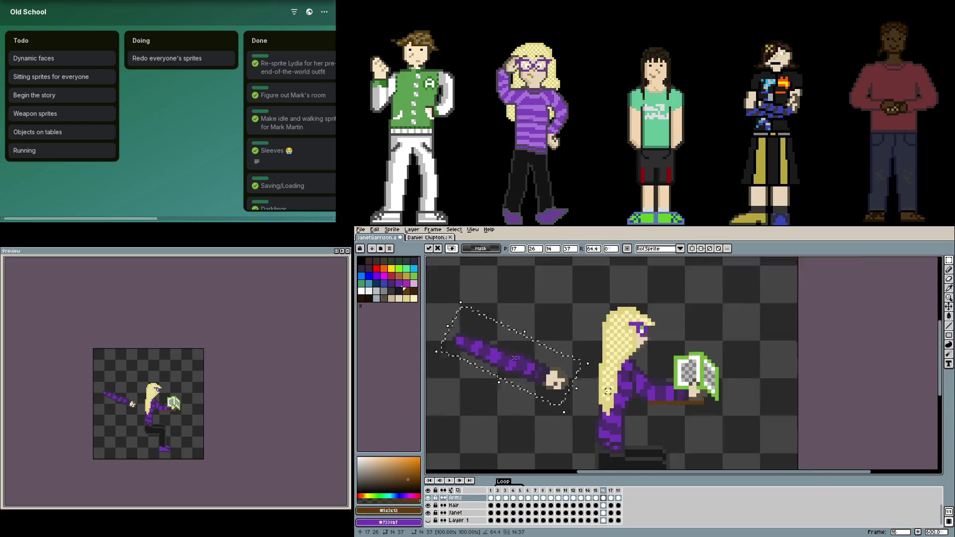
{"action": "left_click", "coordinate": [607, 435]}
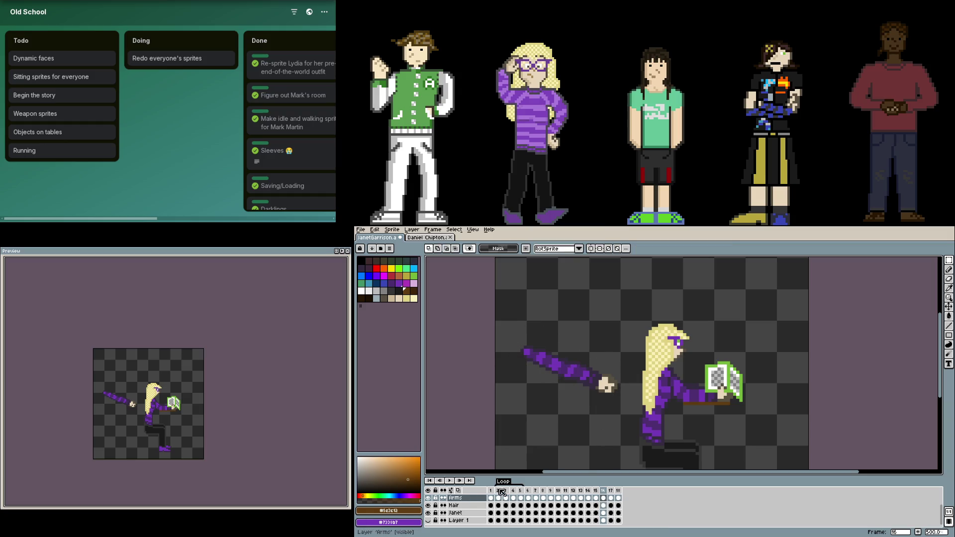
- Move the arm from Arms into a new Layer 3, hide Arms, and attach it at the shoulder
{"action": "key", "text": "shift+n"}
{"action": "left_click_drag", "start_coordinate": [518, 337], "coordinate": [619, 409]}
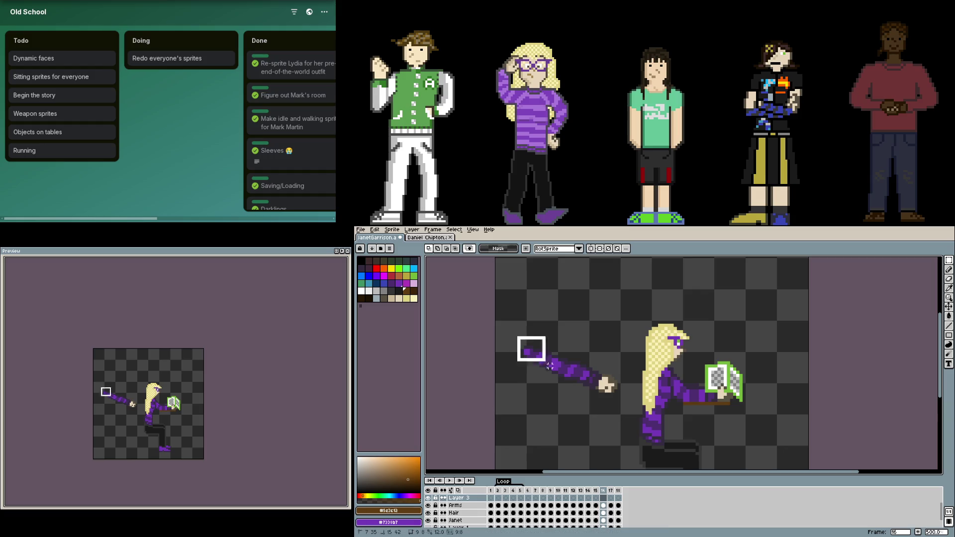
{"action": "key", "text": "ctrl+z"}
{"action": "key", "text": "Delete"}
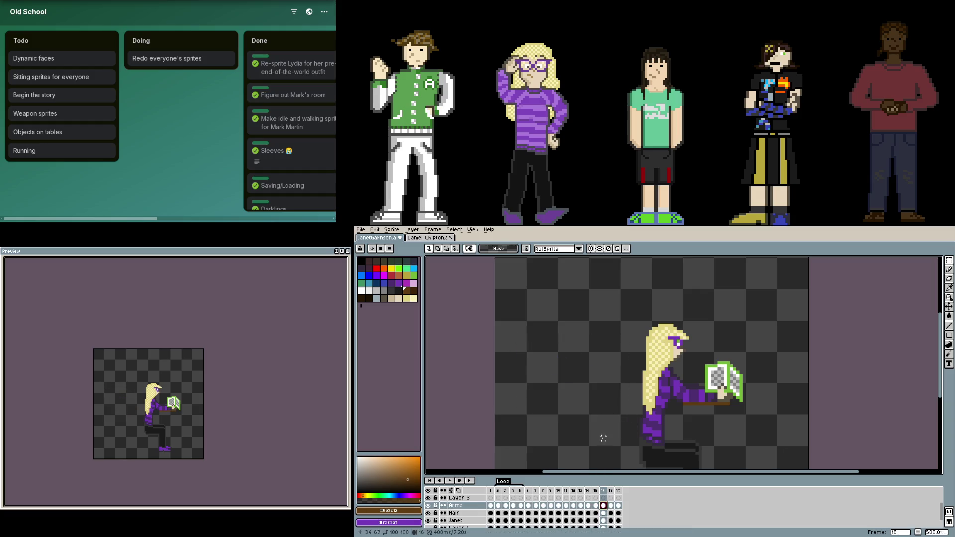
{"action": "left_click", "coordinate": [604, 497]}
{"action": "key", "text": "ctrl+v"}
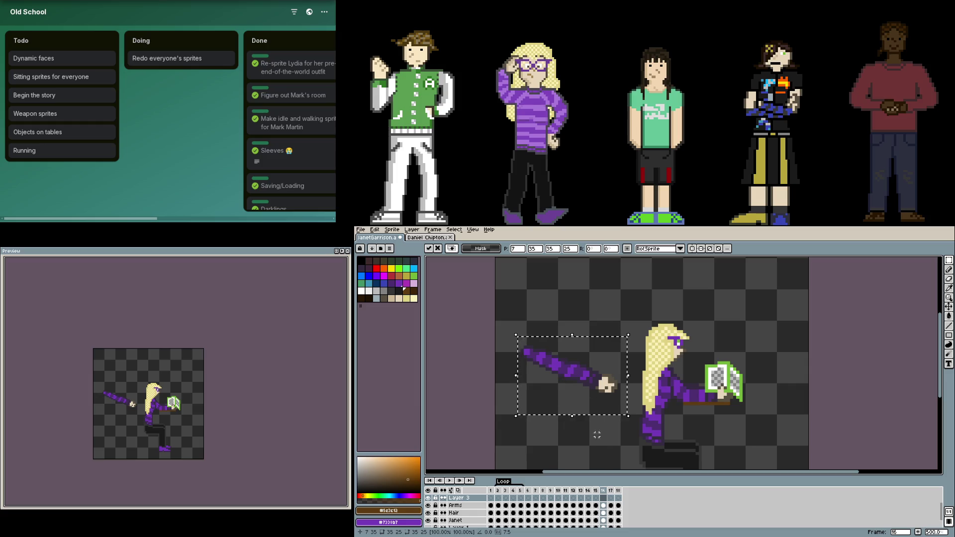
{"action": "left_click", "coordinate": [428, 506]}
{"action": "key", "text": "Return"}
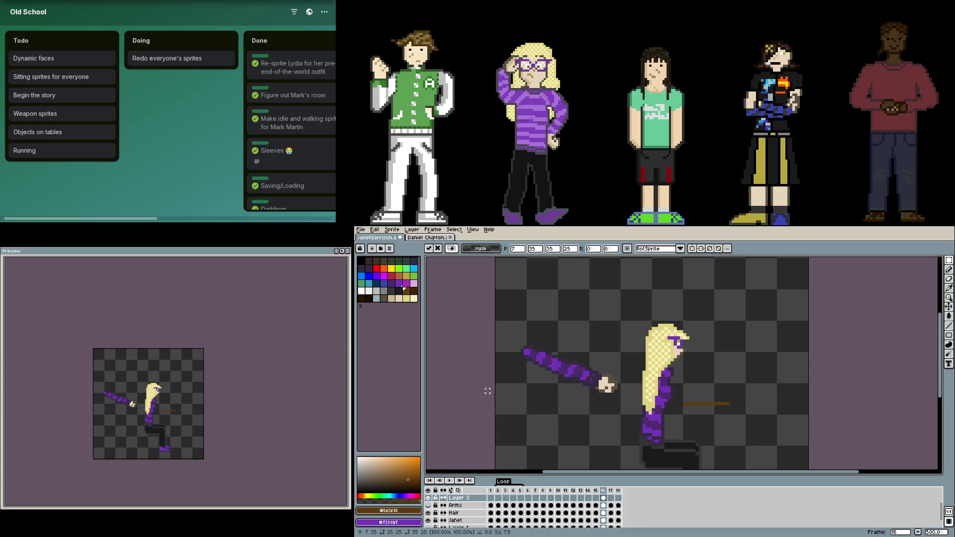
{"action": "left_click_drag", "start_coordinate": [588, 390], "coordinate": [722, 411]}
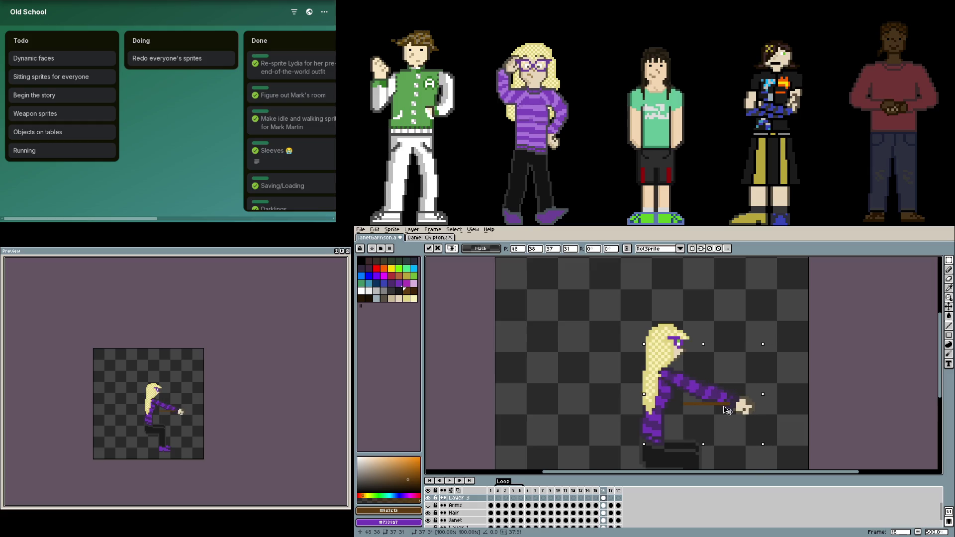
{"action": "key", "text": "Return"}
- Rotate the forearm and hand about 131 degrees up onto the arm and commit
{"action": "scroll", "coordinate": [771, 427], "scroll_direction": "up", "scroll_amount": 2}
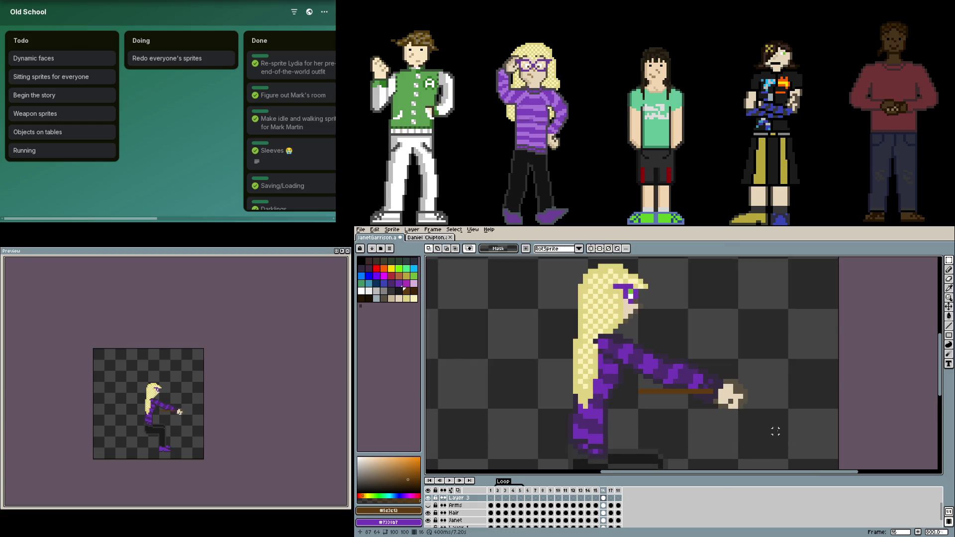
{"action": "left_click_drag", "start_coordinate": [778, 432], "coordinate": [656, 350]}
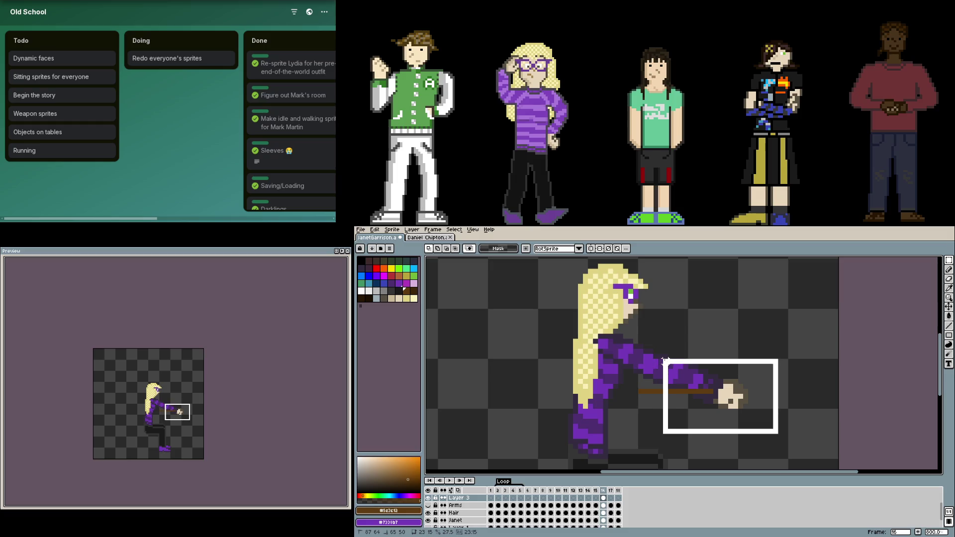
{"action": "left_click_drag", "start_coordinate": [665, 362], "coordinate": [662, 348]}
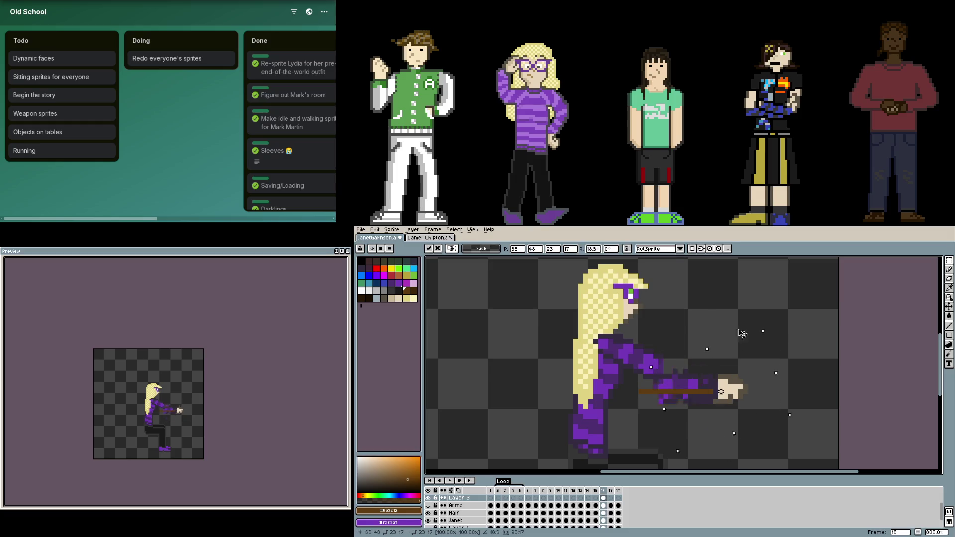
{"action": "left_click_drag", "start_coordinate": [784, 341], "coordinate": [641, 376]}
{"action": "left_click_drag", "start_coordinate": [736, 430], "coordinate": [657, 365]}
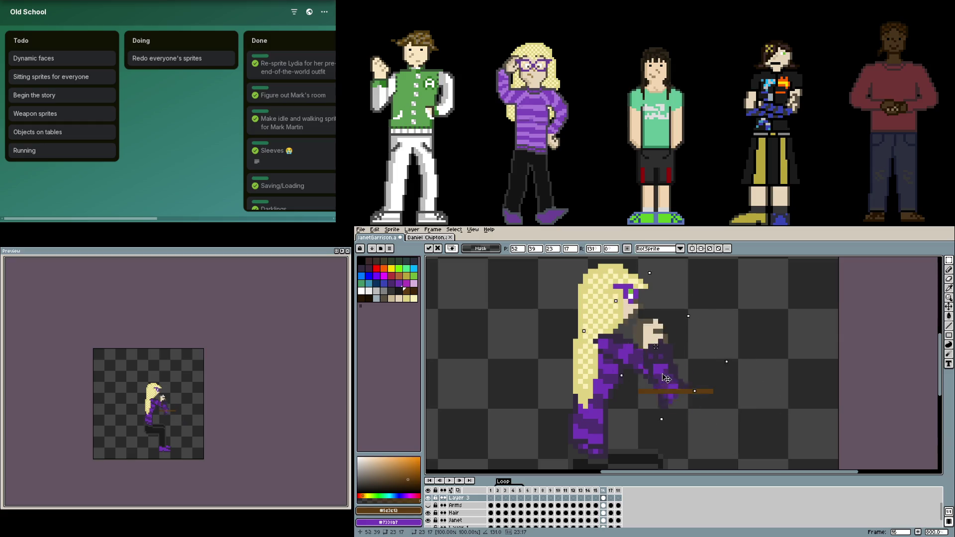
{"action": "left_click_drag", "start_coordinate": [716, 343], "coordinate": [724, 337]}
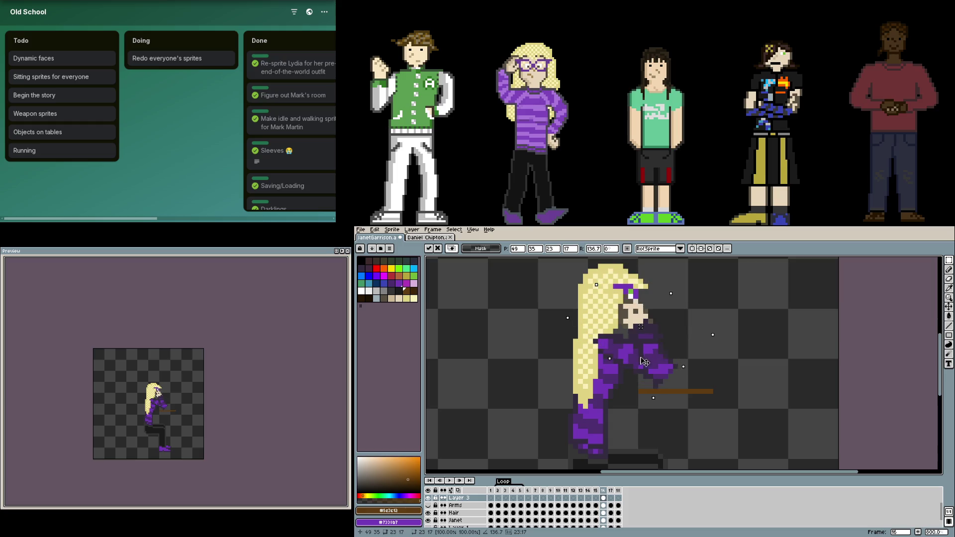
{"action": "left_click_drag", "start_coordinate": [644, 362], "coordinate": [634, 366]}
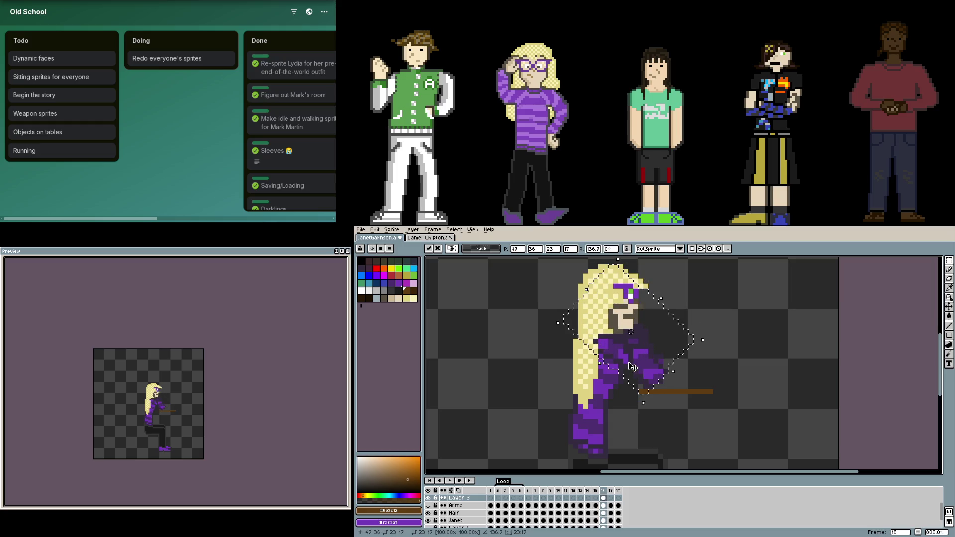
{"action": "key", "text": "Return"}
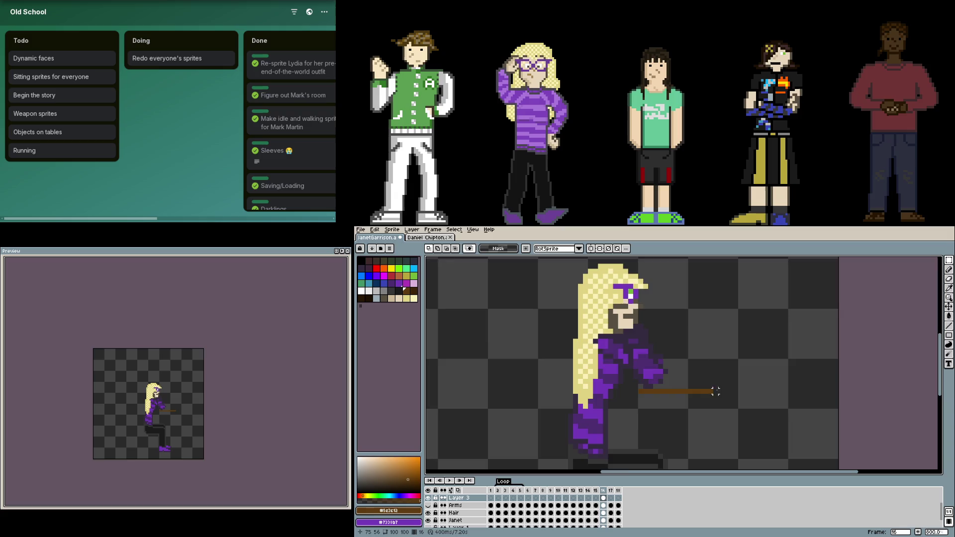
- Sample sweater, skin and dark brown colours, then paint dark pixels for eyebrow and mouth
{"action": "scroll", "coordinate": [652, 333], "scroll_direction": "up", "scroll_amount": 2}
{"action": "key", "text": "b"}
{"action": "left_click", "coordinate": [649, 442], "text": "alt"}
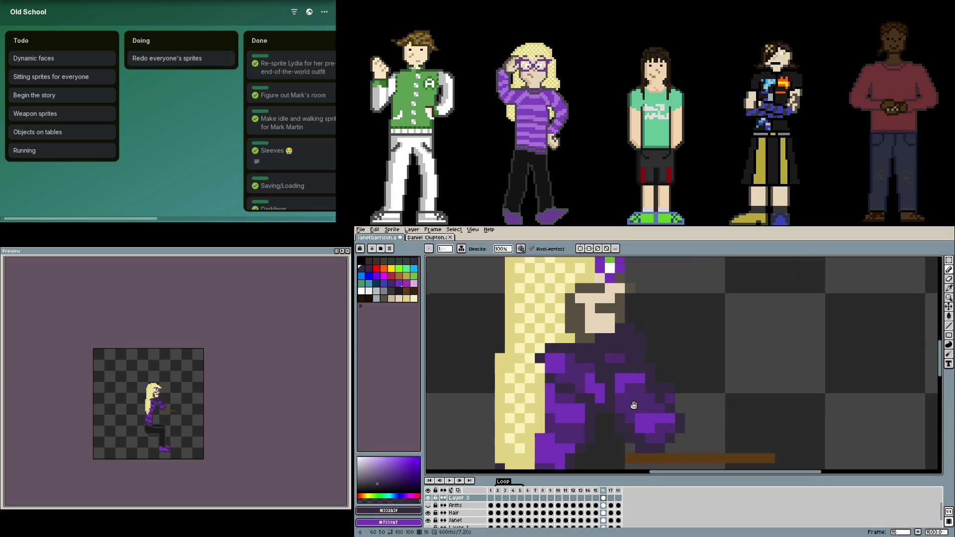
{"action": "scroll", "coordinate": [648, 411], "scroll_direction": "up", "scroll_amount": 2}
{"action": "left_click", "coordinate": [633, 427], "text": "alt"}
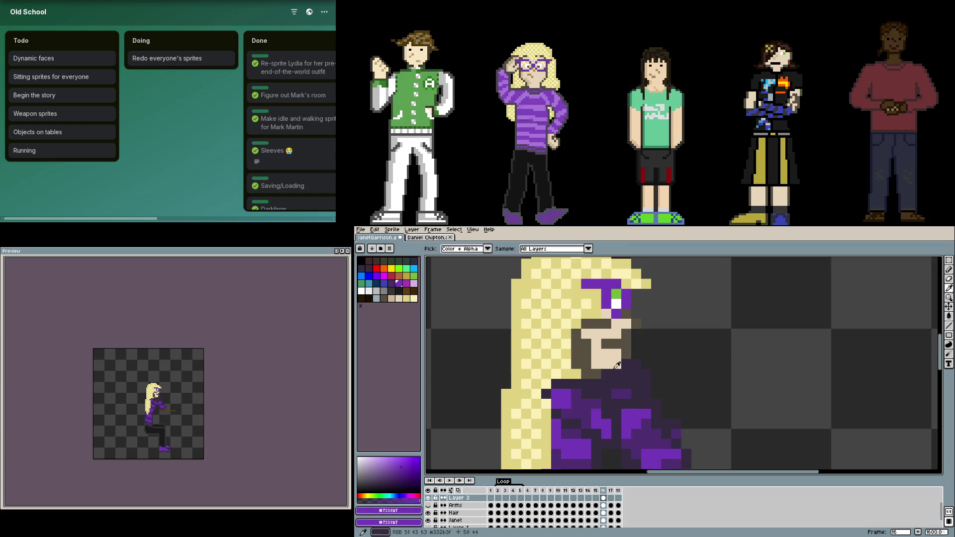
{"action": "left_click", "coordinate": [589, 361], "text": "alt"}
{"action": "left_click", "coordinate": [612, 330], "text": "alt"}
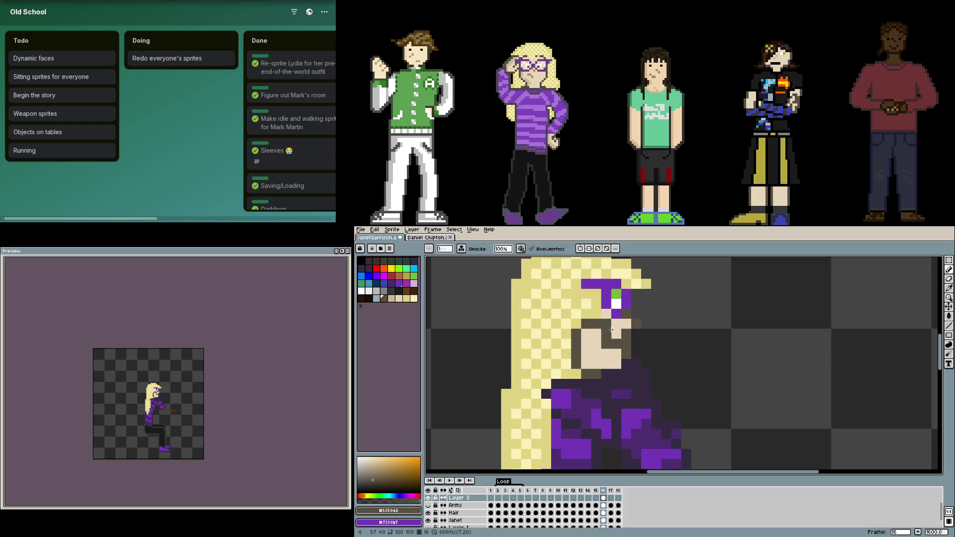
{"action": "left_click", "coordinate": [429, 498]}
{"action": "left_click", "coordinate": [428, 498]}
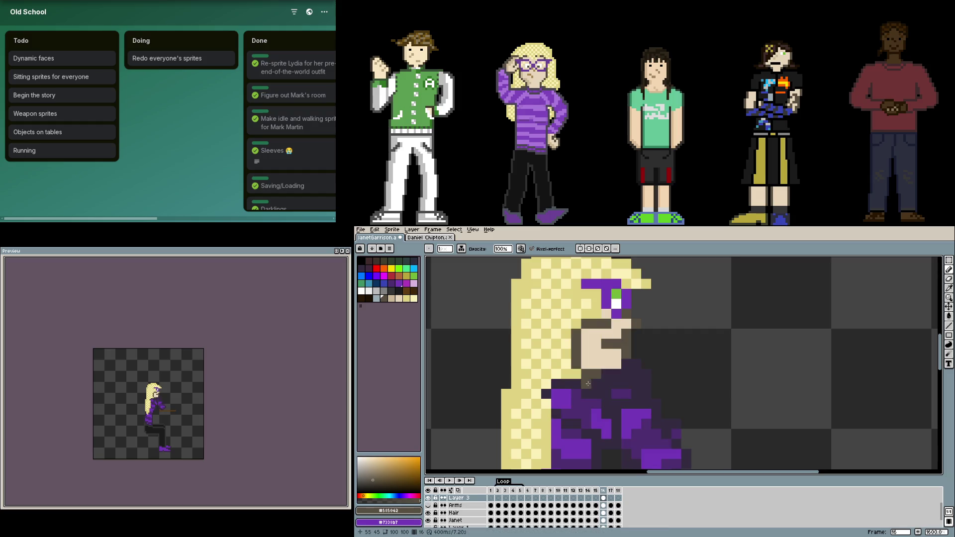
{"action": "left_click", "coordinate": [597, 336]}
{"action": "left_click", "coordinate": [595, 354]}
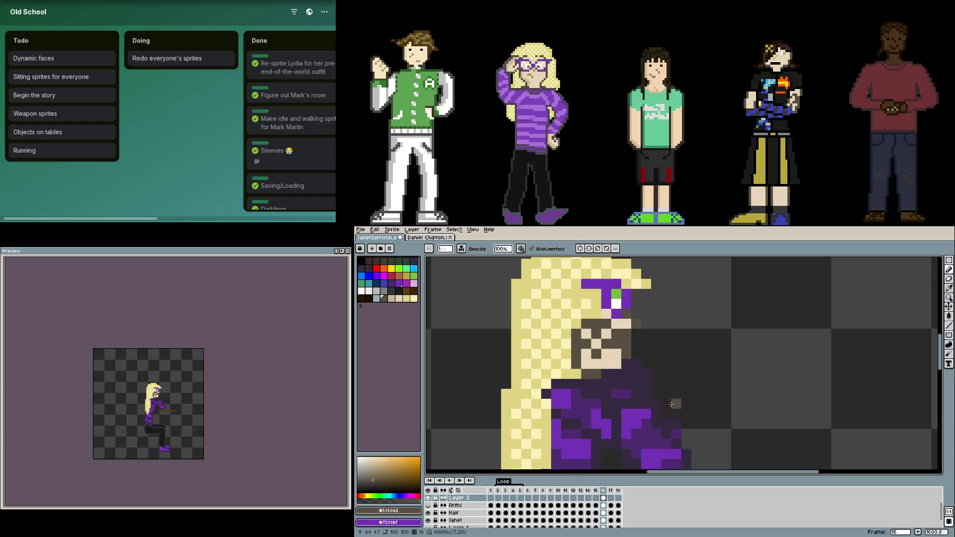
- Toggle the Arms layer and Layer 3 on and off to compare the reaching arm and book
{"action": "left_click", "coordinate": [428, 505]}
{"action": "left_click_drag", "start_coordinate": [595, 423], "coordinate": [525, 363]}
{"action": "scroll", "coordinate": [526, 363], "scroll_direction": "down", "scroll_amount": 1}
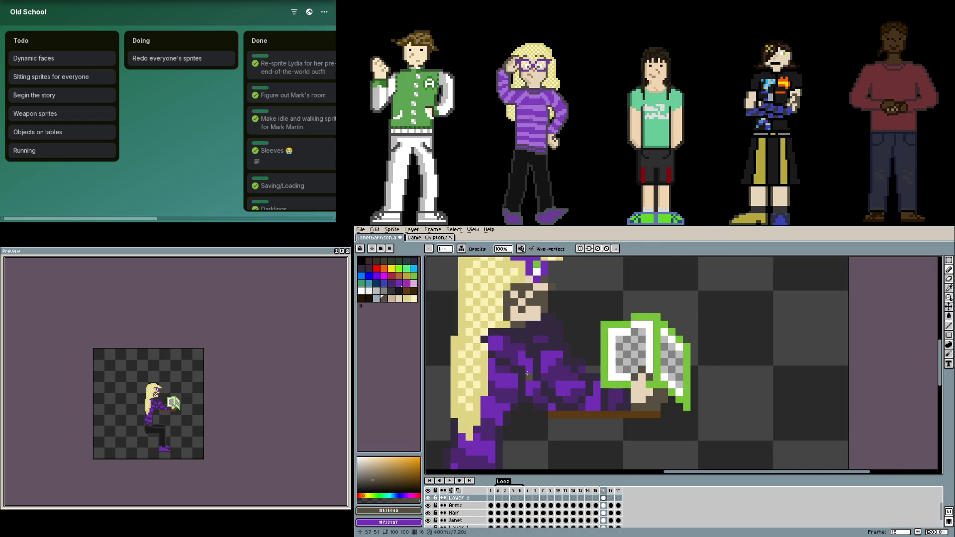
{"action": "scroll", "coordinate": [540, 350], "scroll_direction": "up", "scroll_amount": 2}
{"action": "scroll", "coordinate": [540, 350], "scroll_direction": "down", "scroll_amount": 1}
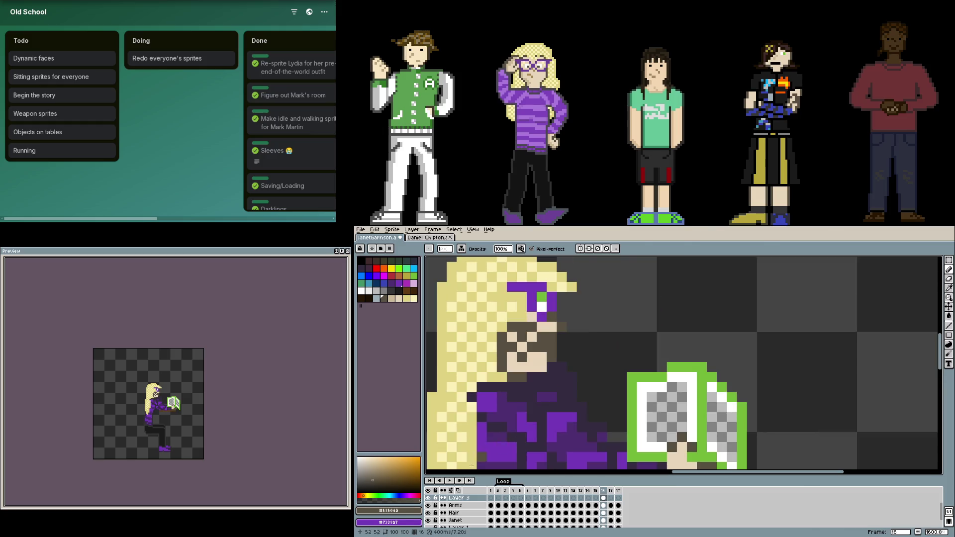
{"action": "left_click", "coordinate": [428, 506]}
{"action": "left_click", "coordinate": [428, 505]}
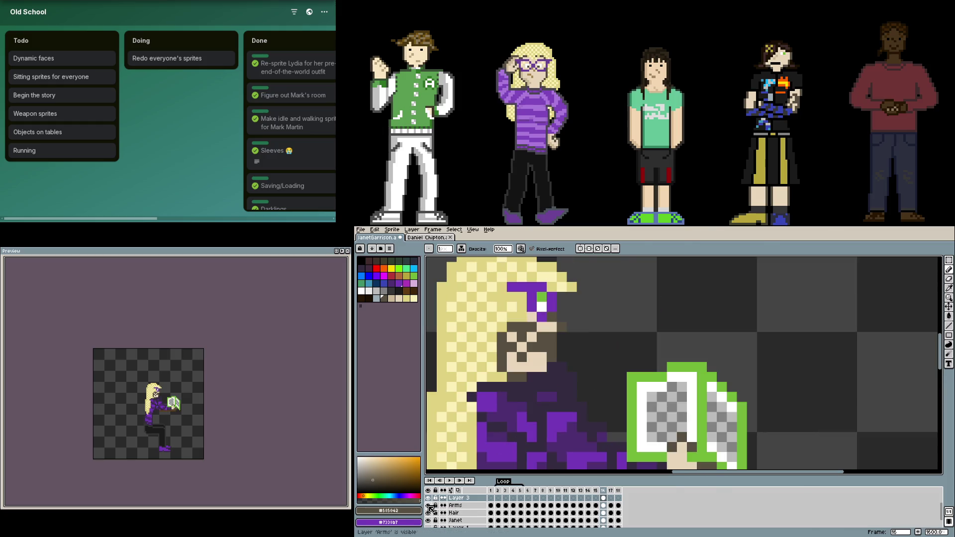
{"action": "left_click", "coordinate": [428, 498]}
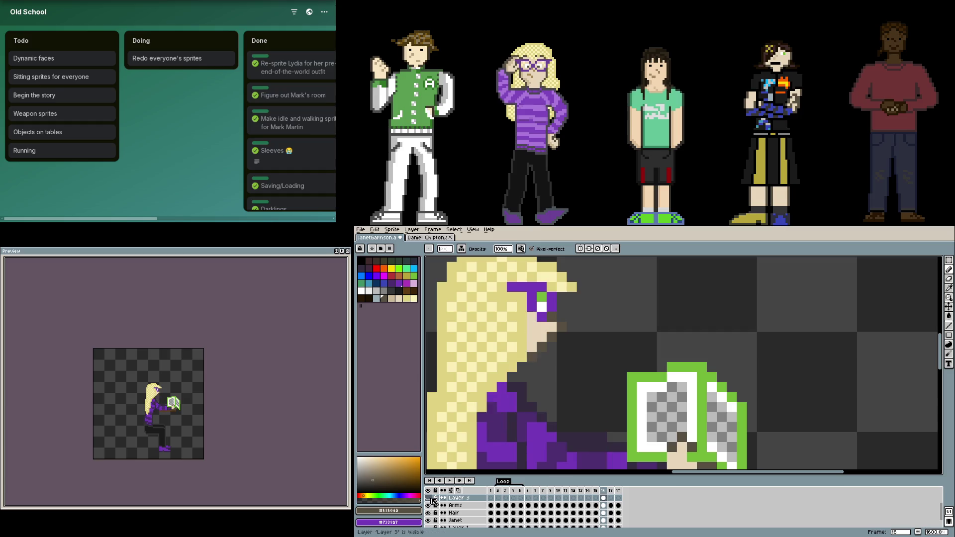
{"action": "left_click", "coordinate": [428, 498]}
{"action": "scroll", "coordinate": [560, 404], "scroll_direction": "up", "scroll_amount": 3}
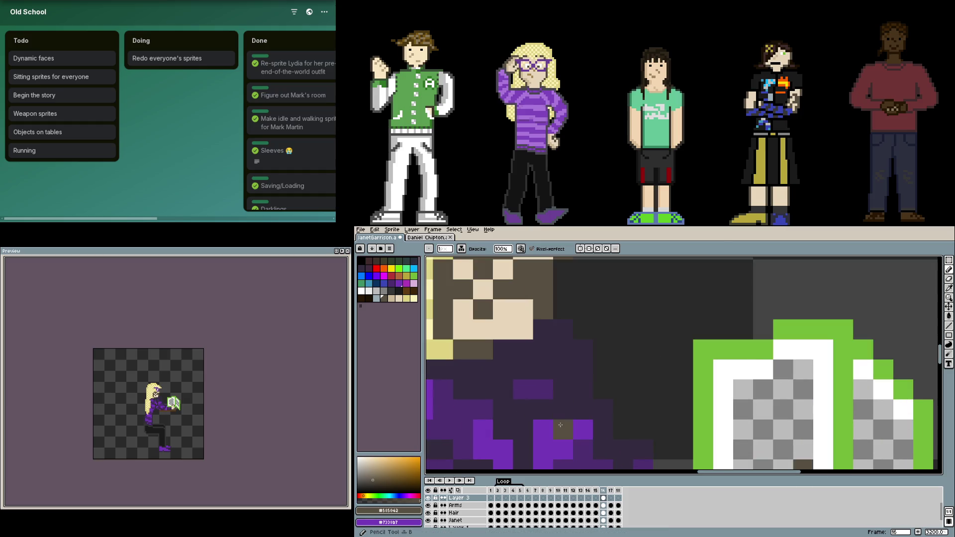
- Add dark purple shading to the sweater and a dark purple stroke along the sleeve
{"action": "left_click", "coordinate": [539, 388], "text": "alt"}
{"action": "left_click", "coordinate": [542, 409]}
{"action": "left_click", "coordinate": [522, 410]}
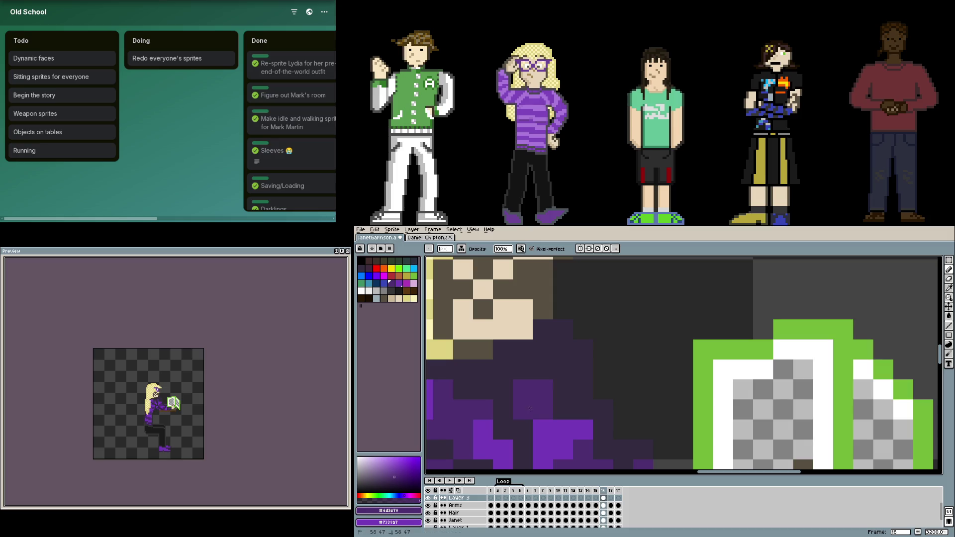
{"action": "left_click", "coordinate": [562, 389]}
{"action": "left_click_drag", "start_coordinate": [542, 369], "coordinate": [558, 370]}
{"action": "scroll", "coordinate": [558, 370], "scroll_direction": "down", "scroll_amount": 1}
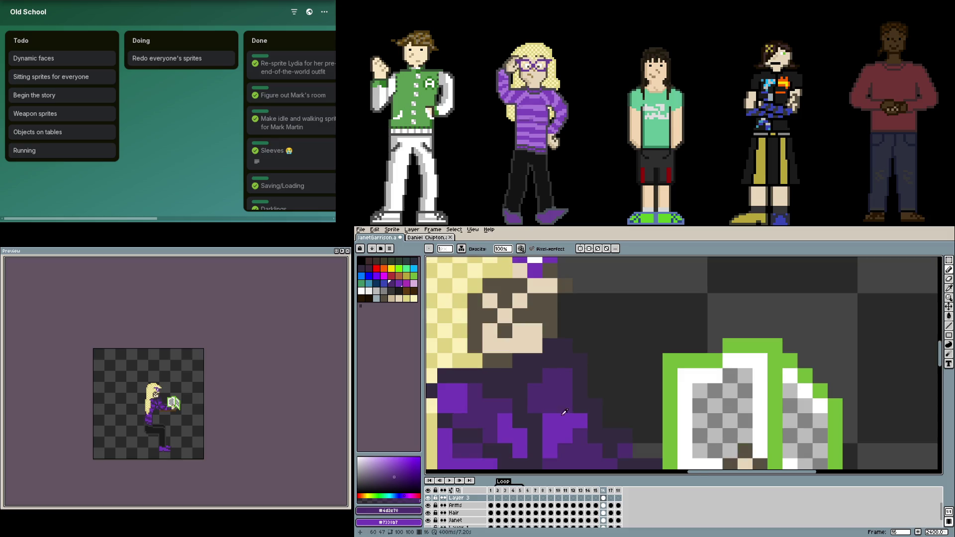
- Sample the bright purple from the sweater and inspect the arm and book at different zooms
{"action": "left_click", "coordinate": [564, 407], "text": "alt"}
{"action": "scroll", "coordinate": [605, 419], "scroll_direction": "down", "scroll_amount": 1}
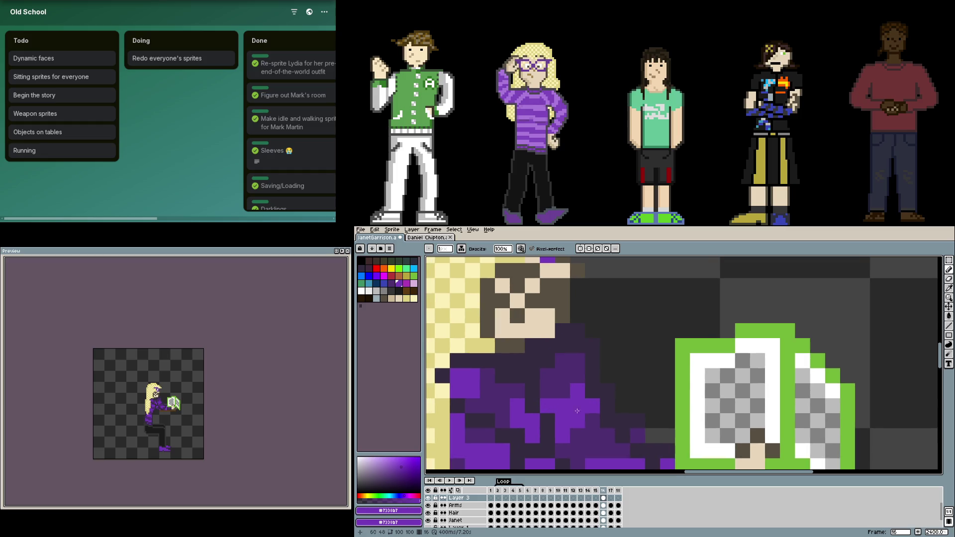
{"action": "scroll", "coordinate": [602, 417], "scroll_direction": "down", "scroll_amount": 1}
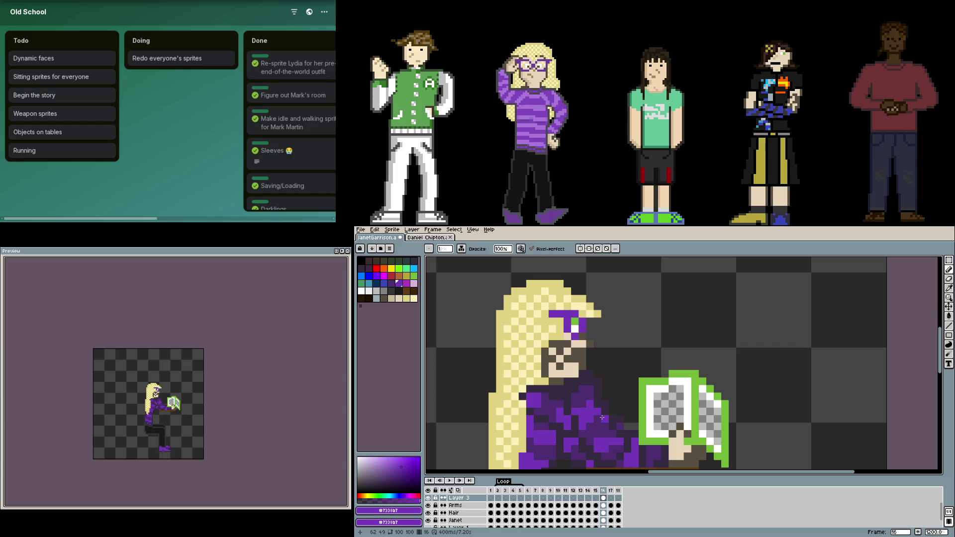
{"action": "scroll", "coordinate": [601, 418], "scroll_direction": "down", "scroll_amount": 5}
{"action": "scroll", "coordinate": [547, 393], "scroll_direction": "up", "scroll_amount": 2}
{"action": "scroll", "coordinate": [537, 387], "scroll_direction": "up", "scroll_amount": 1}
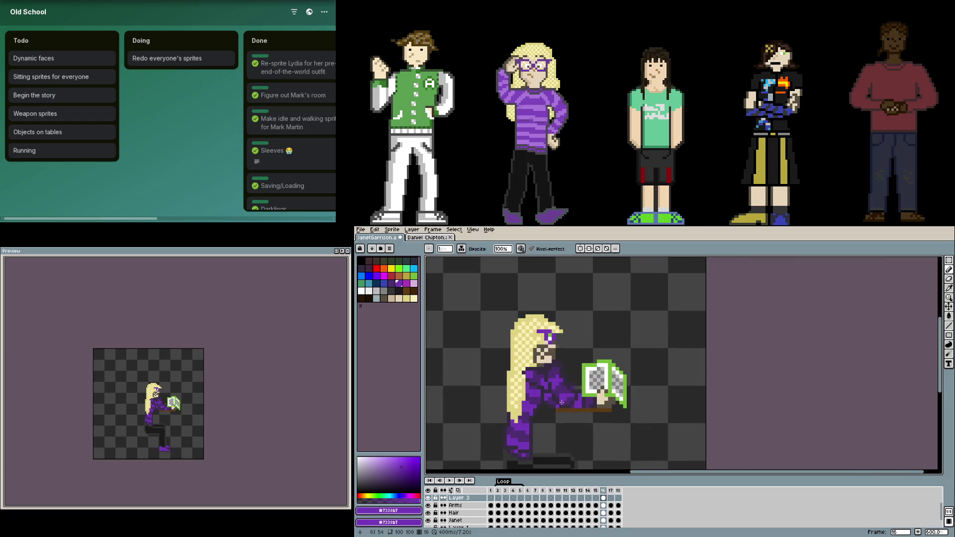
{"action": "scroll", "coordinate": [531, 383], "scroll_direction": "up", "scroll_amount": 3}
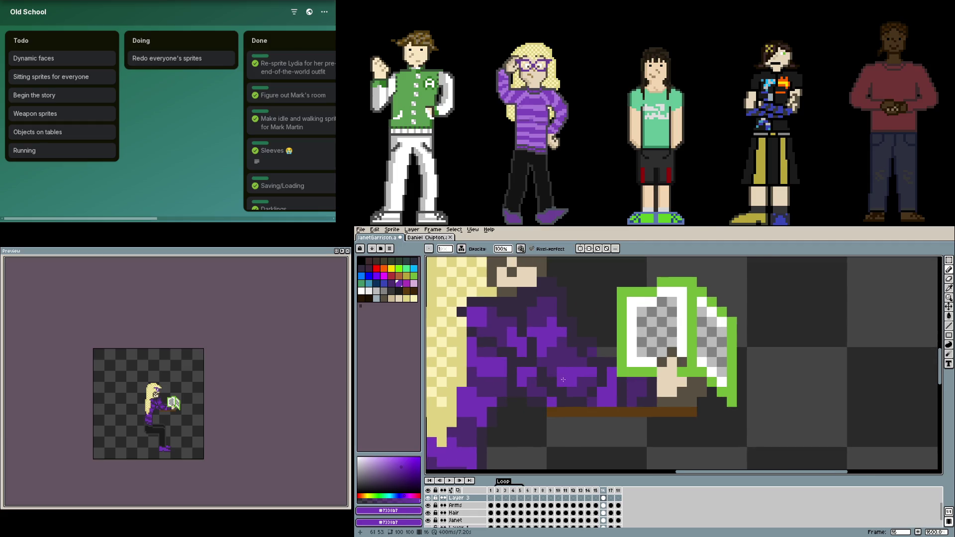
{"action": "scroll", "coordinate": [550, 381], "scroll_direction": "down", "scroll_amount": 1}
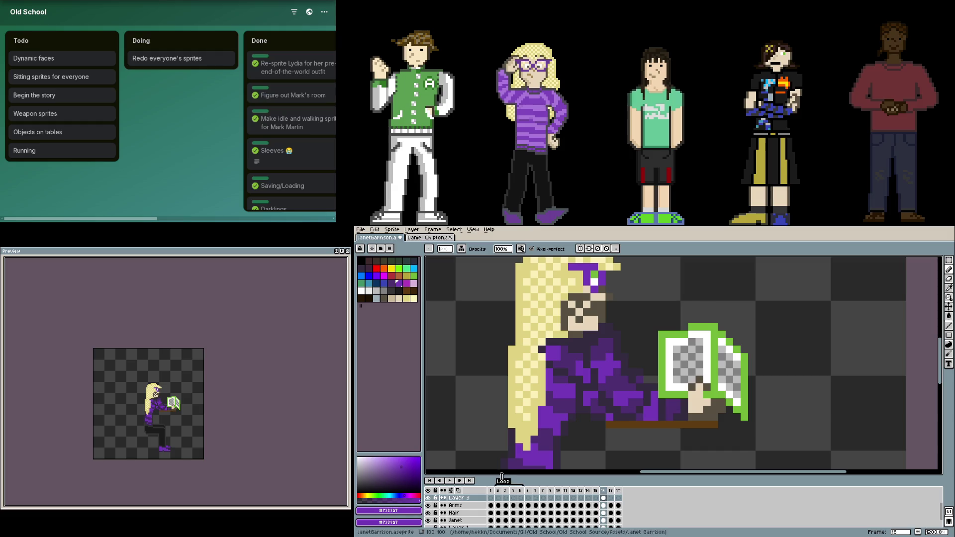
{"action": "scroll", "coordinate": [591, 399], "scroll_direction": "up", "scroll_amount": 1}
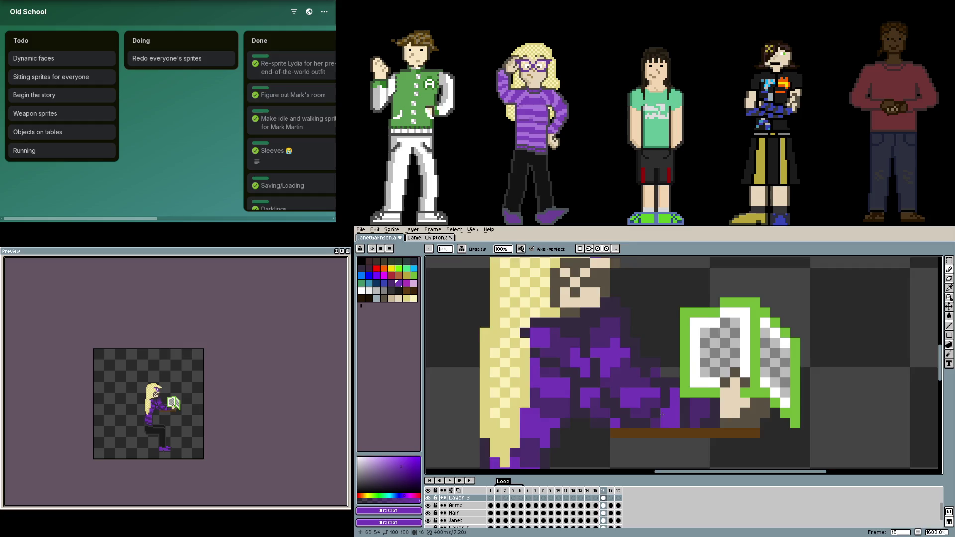
{"action": "scroll", "coordinate": [656, 413], "scroll_direction": "down", "scroll_amount": 1}
{"action": "left_click_drag", "start_coordinate": [653, 418], "coordinate": [597, 395]}
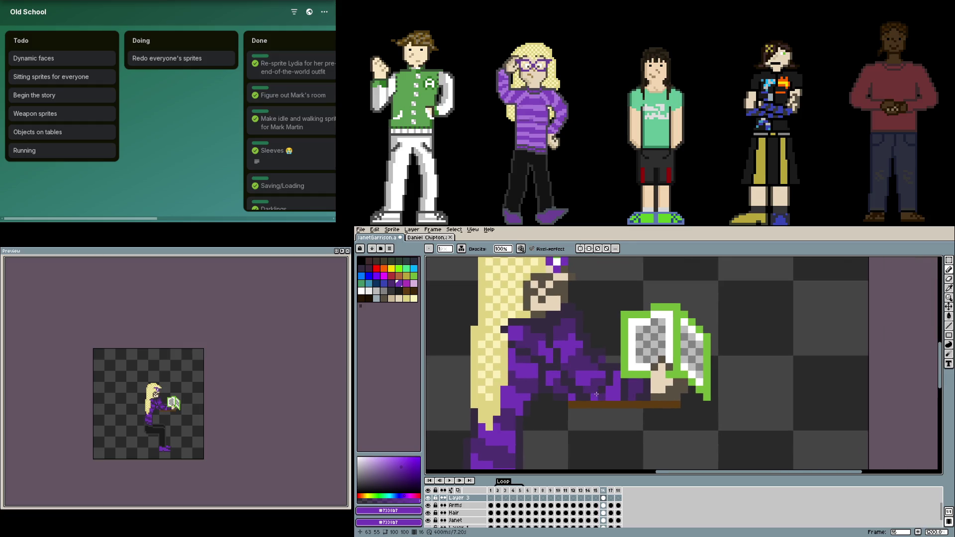
{"action": "left_click", "coordinate": [431, 505]}
{"action": "left_click", "coordinate": [430, 506]}
{"action": "left_click", "coordinate": [430, 505]}
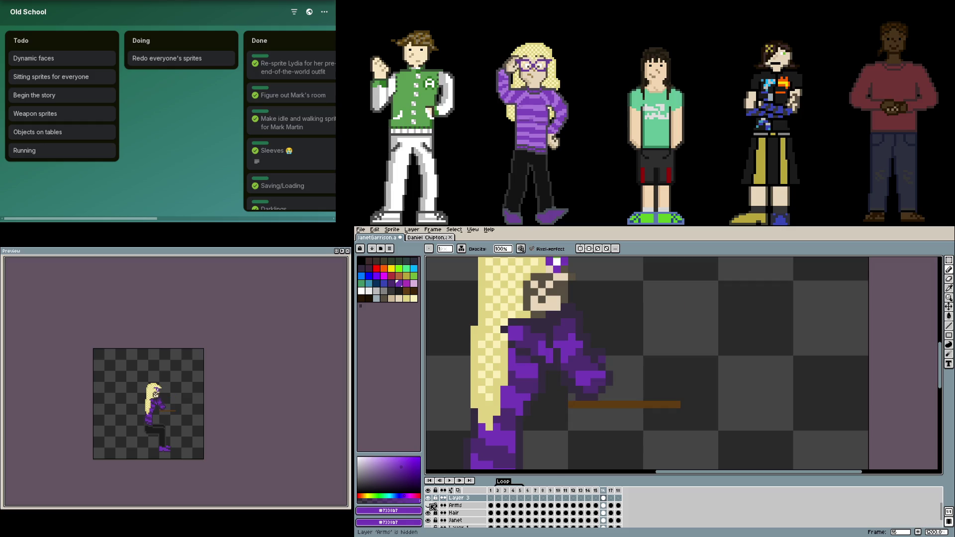
{"action": "scroll", "coordinate": [617, 364], "scroll_direction": "up", "scroll_amount": 3}
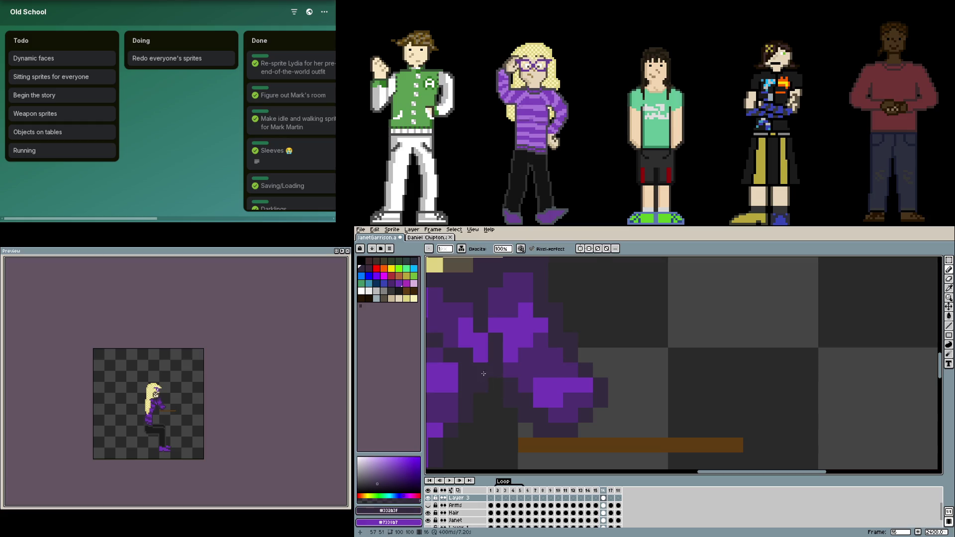
{"action": "scroll", "coordinate": [496, 388], "scroll_direction": "left", "scroll_amount": 2}
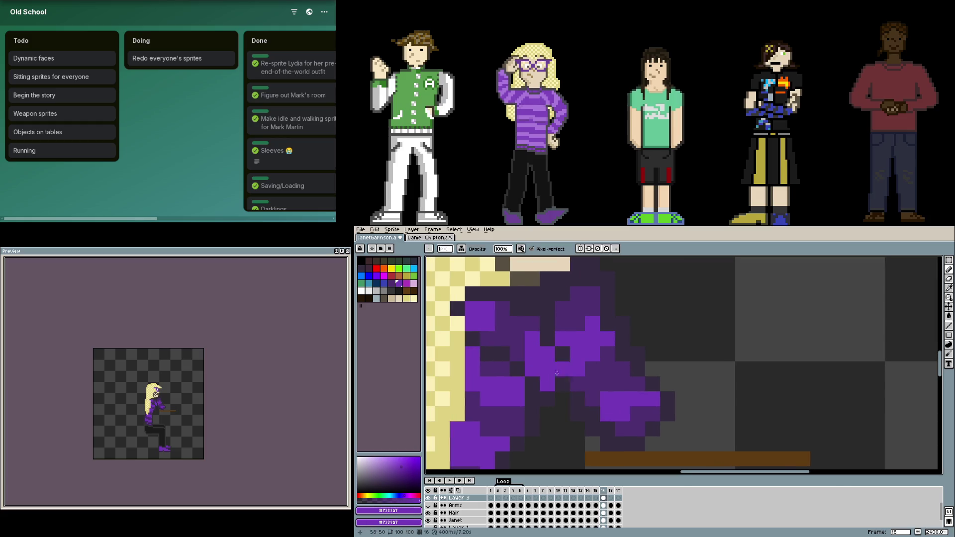
{"action": "scroll", "coordinate": [580, 390], "scroll_direction": "right", "scroll_amount": 3}
{"action": "scroll", "coordinate": [565, 397], "scroll_direction": "down", "scroll_amount": 2}
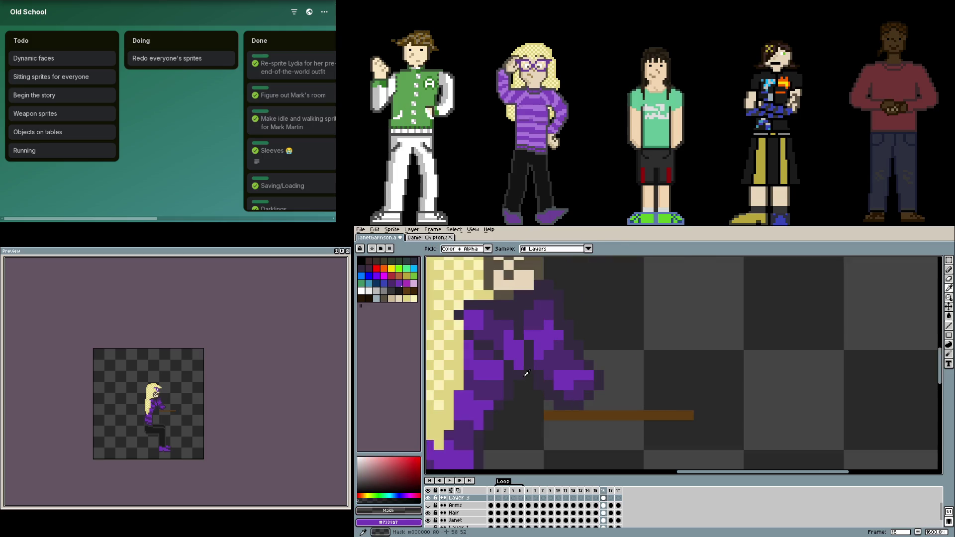
{"action": "right_click", "coordinate": [529, 375], "text": "alt"}
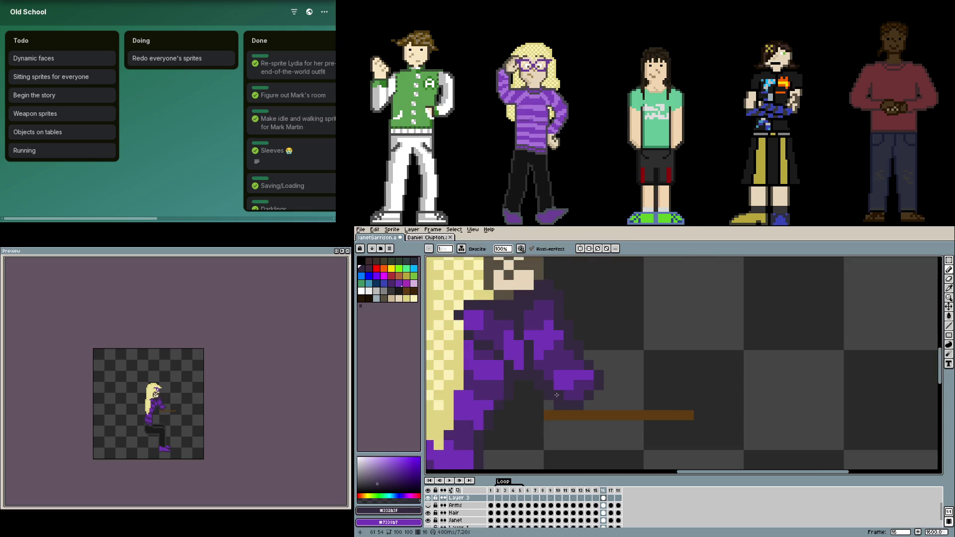
{"action": "left_click_drag", "start_coordinate": [598, 415], "coordinate": [603, 415]}
{"action": "scroll", "coordinate": [656, 432], "scroll_direction": "down", "scroll_amount": 3}
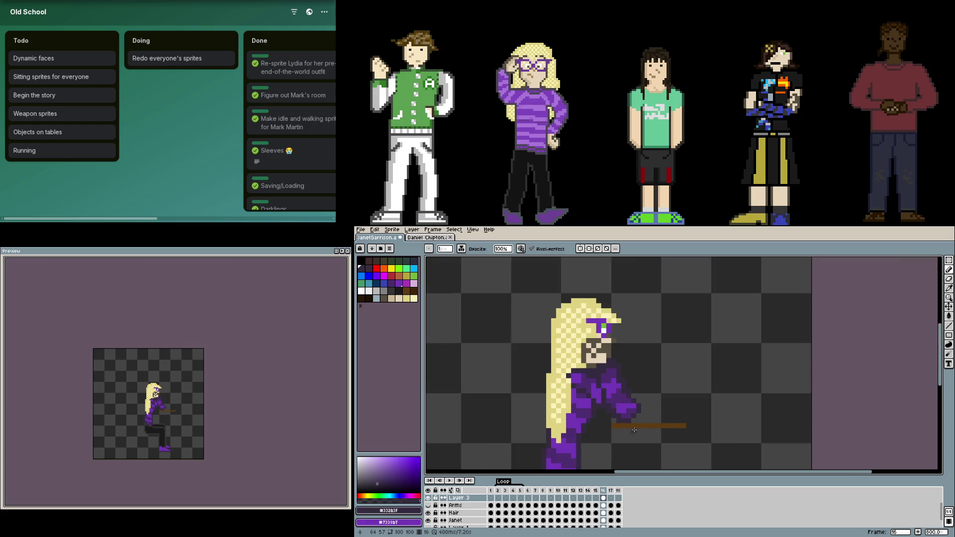
{"action": "left_click", "coordinate": [428, 506]}
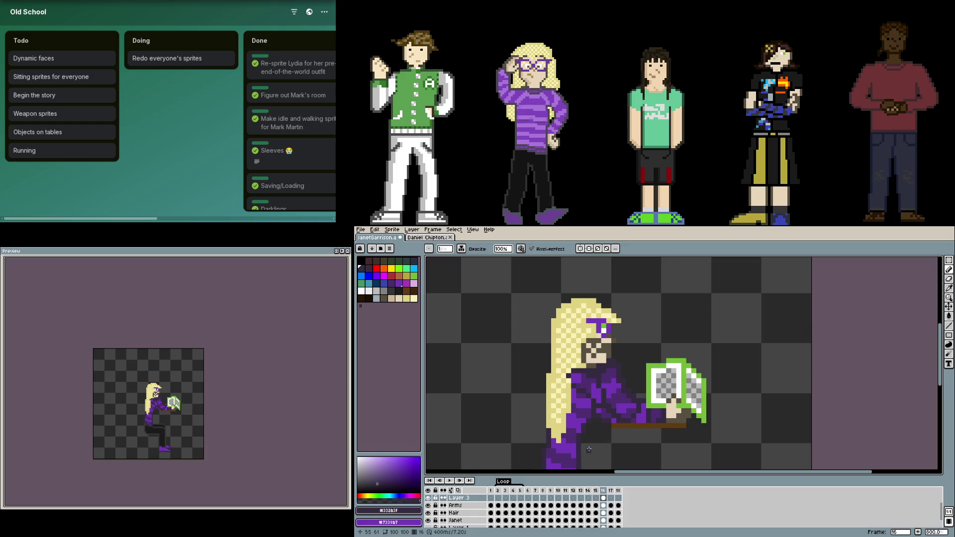
{"action": "left_click_drag", "start_coordinate": [586, 447], "coordinate": [605, 404]}
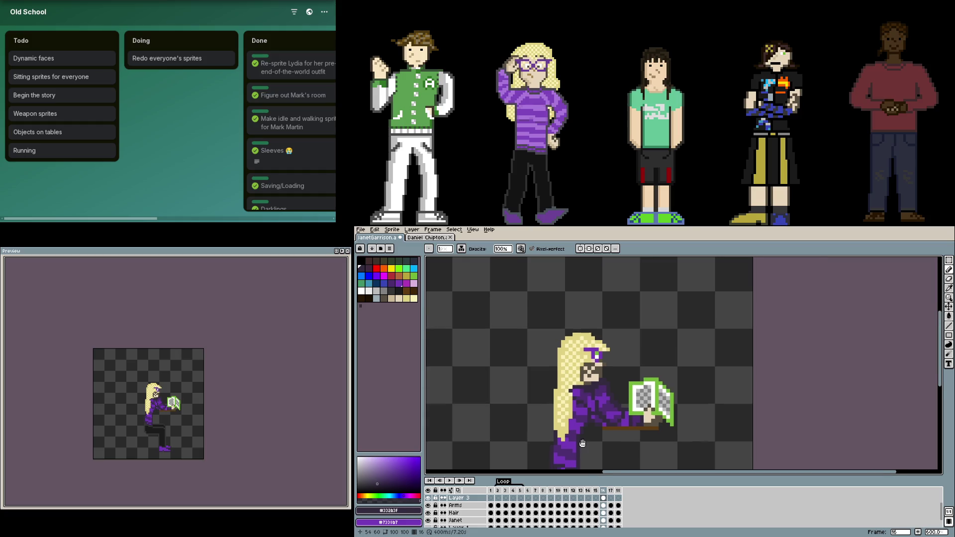
{"action": "left_click", "coordinate": [603, 520]}
- Sample the mid purple and dark outline colours, undoing a stray dark pixel below the torso
{"action": "scroll", "coordinate": [603, 380], "scroll_direction": "up", "scroll_amount": 3}
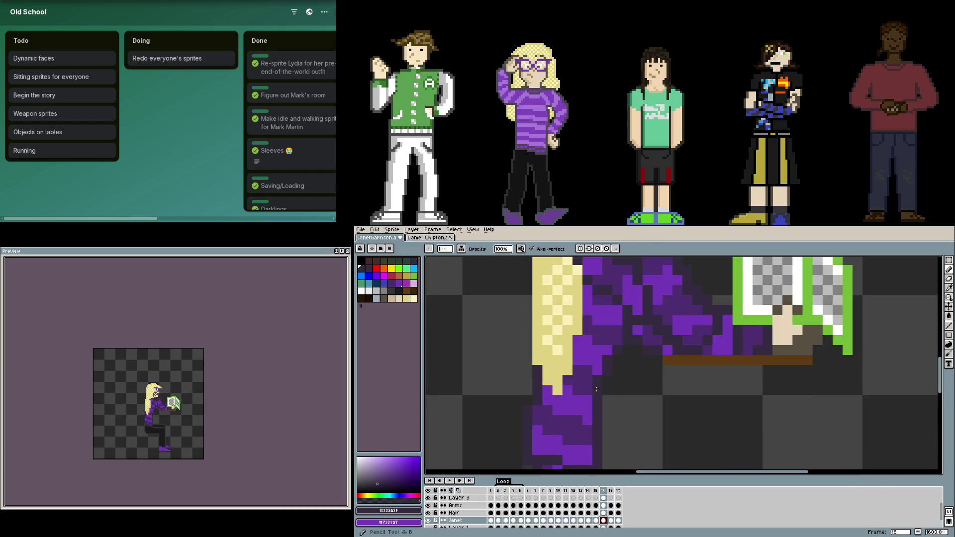
{"action": "left_click", "coordinate": [601, 379], "text": "alt"}
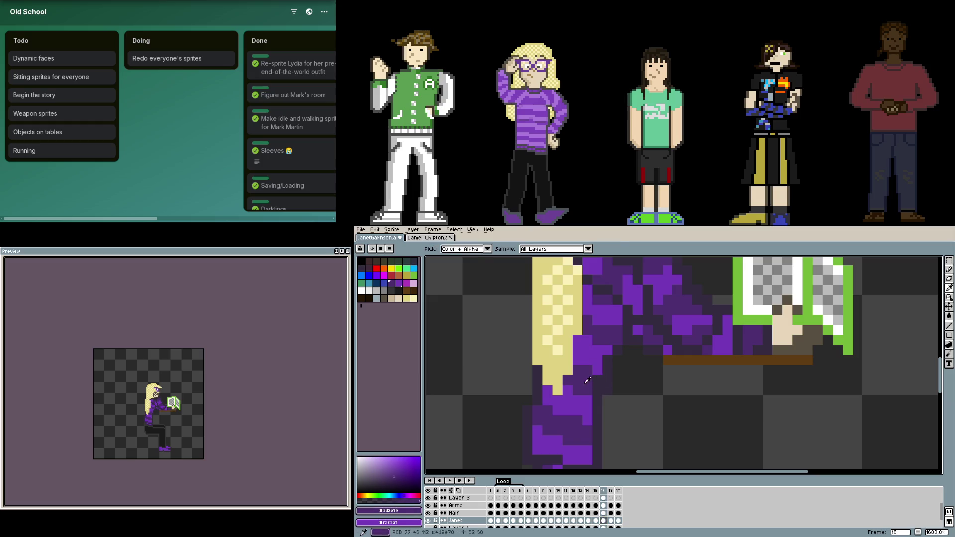
{"action": "scroll", "coordinate": [606, 409], "scroll_direction": "down", "scroll_amount": 1}
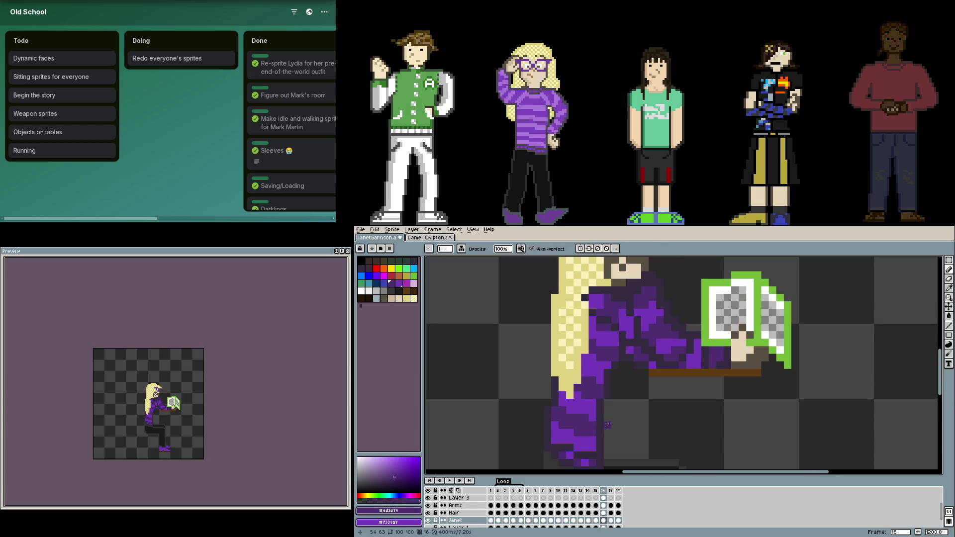
{"action": "scroll", "coordinate": [608, 403], "scroll_direction": "up", "scroll_amount": 3}
{"action": "left_click", "coordinate": [587, 380], "text": "alt"}
{"action": "left_click", "coordinate": [610, 378], "text": "alt"}
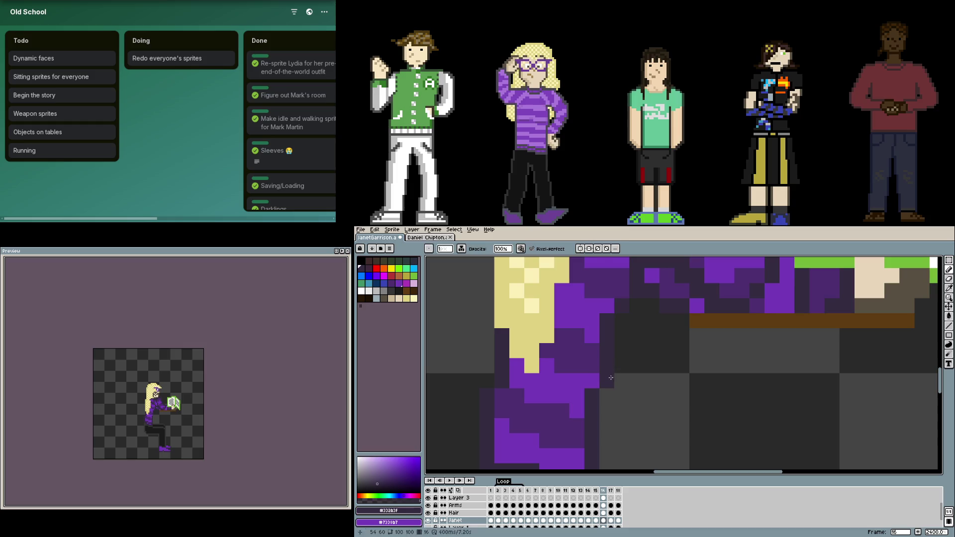
{"action": "left_click", "coordinate": [629, 390]}
{"action": "key", "text": "ctrl+z"}
- Paint a dark outline down the torso's right edge and extend the sweater with purple pixels
{"action": "left_click", "coordinate": [592, 380]}
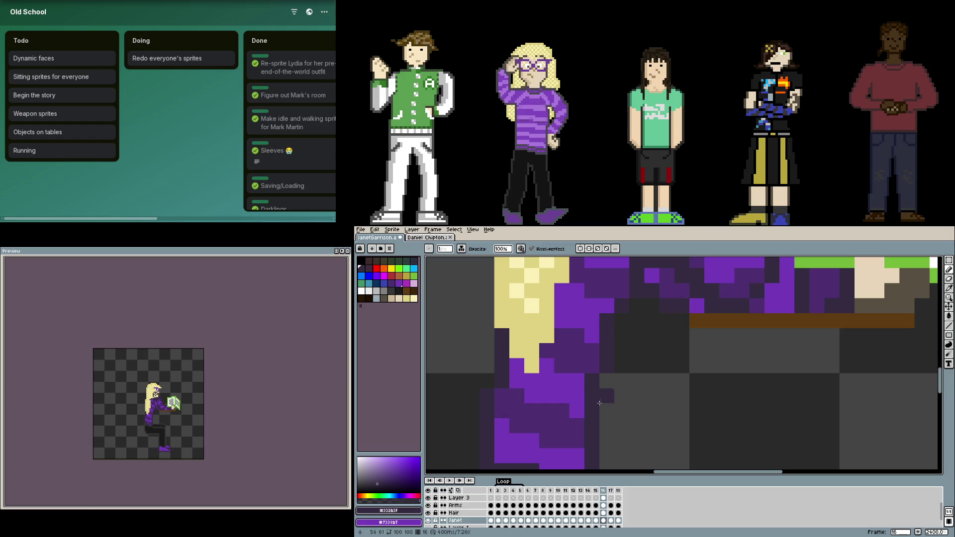
{"action": "left_click", "coordinate": [607, 396]}
{"action": "left_click", "coordinate": [606, 380]}
{"action": "left_click", "coordinate": [607, 410]}
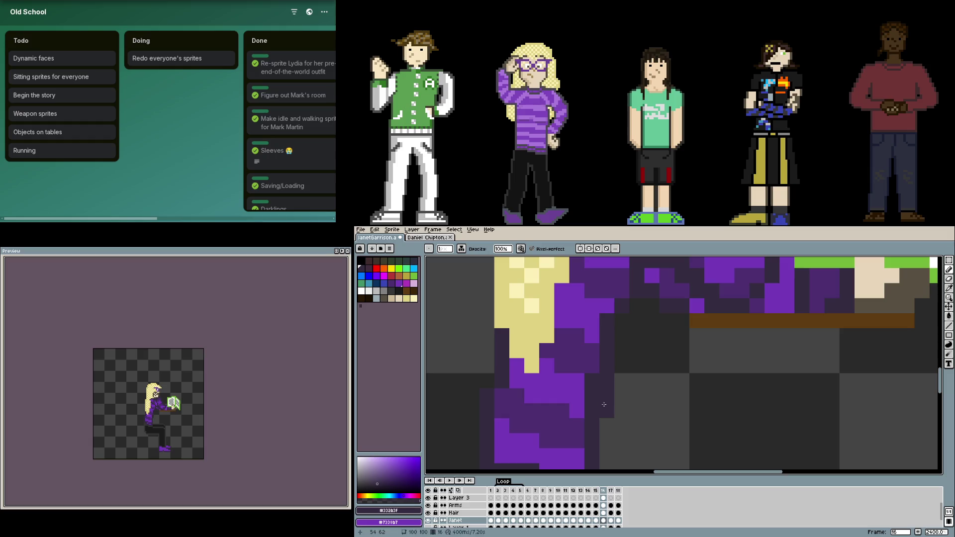
{"action": "left_click", "coordinate": [577, 380], "text": "alt"}
{"action": "left_click", "coordinate": [592, 380]}
{"action": "mouse_move", "coordinate": [592, 395]}
{"action": "left_mouse_down"}
{"action": "mouse_move", "coordinate": [592, 410]}
{"action": "mouse_move", "coordinate": [528, 381]}
{"action": "left_mouse_up"}
{"action": "left_click", "coordinate": [607, 425]}
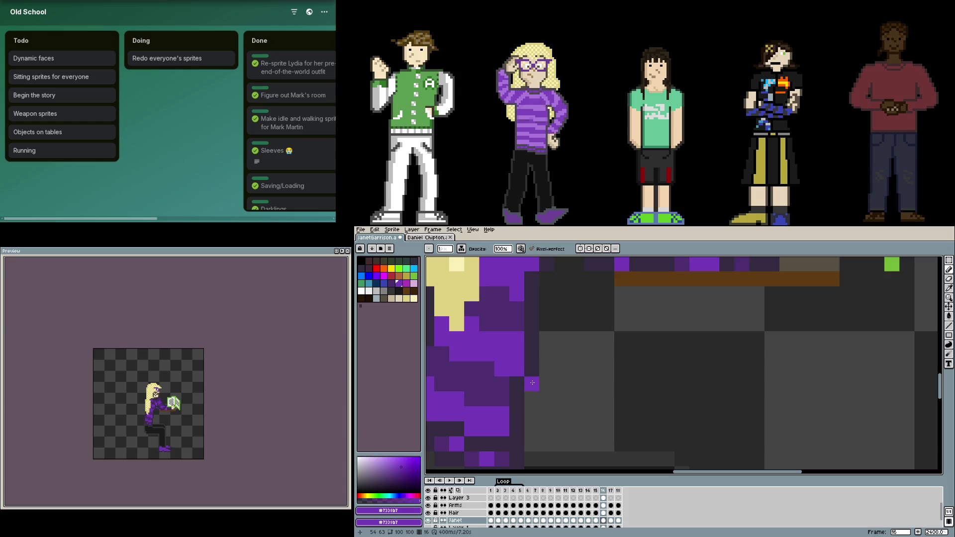
- Eyedrop the dark outline colour from the canvas and erase stray pixels on the torso
{"action": "scroll", "coordinate": [532, 339], "scroll_direction": "up", "scroll_amount": 2}
{"action": "scroll", "coordinate": [531, 348], "scroll_direction": "up", "scroll_amount": 2}
{"action": "key", "text": "alt"}
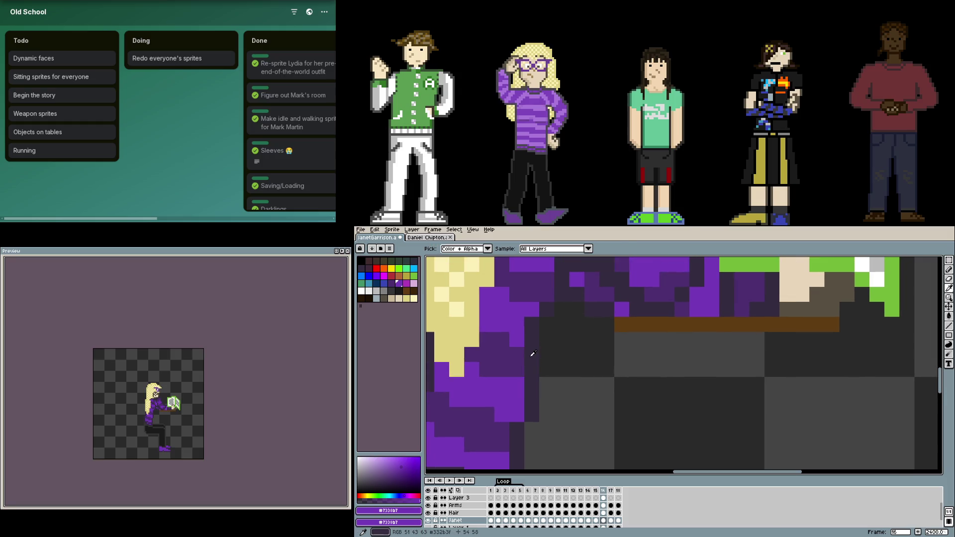
{"action": "left_click", "coordinate": [532, 414], "text": "alt"}
{"action": "key", "text": "e"}
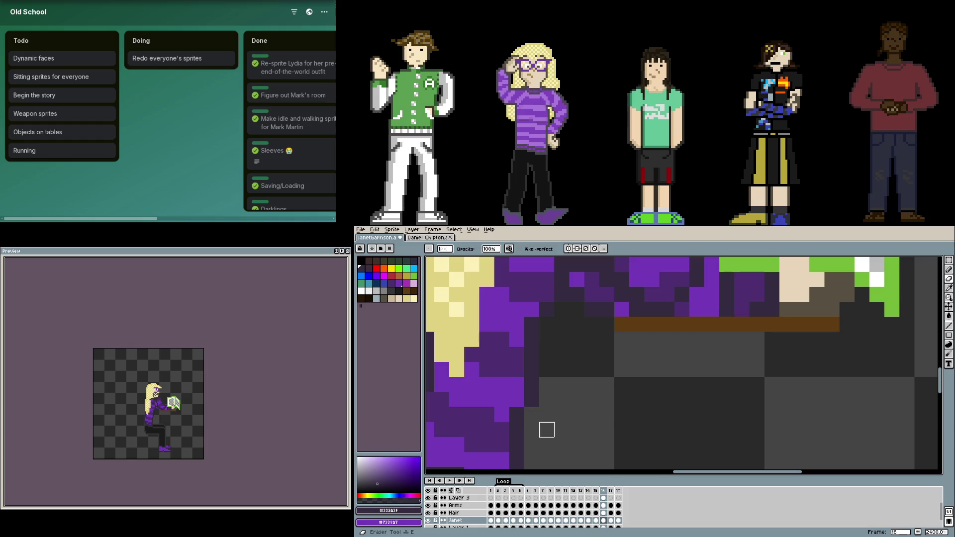
{"action": "scroll", "coordinate": [591, 379], "scroll_direction": "down", "scroll_amount": 3}
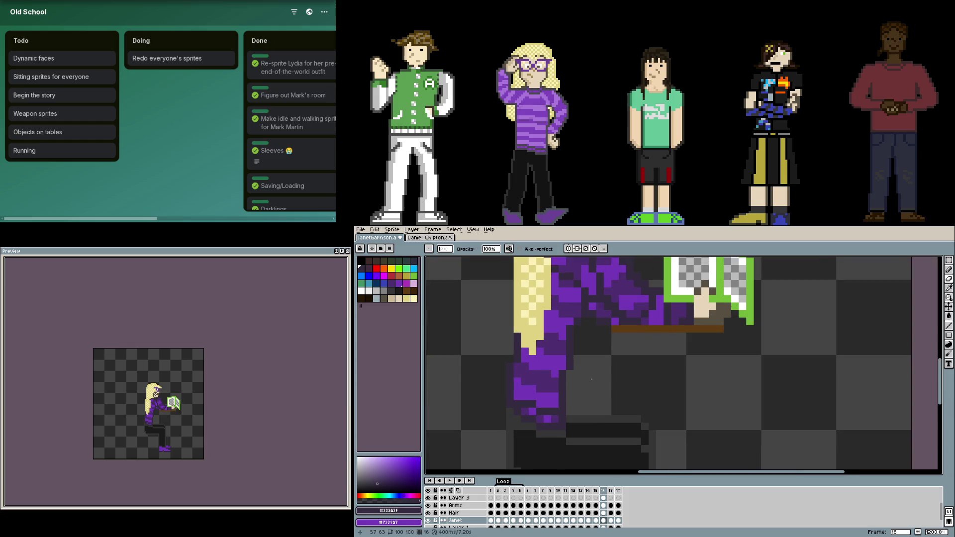
{"action": "scroll", "coordinate": [562, 380], "scroll_direction": "up", "scroll_amount": 1}
{"action": "key", "text": "b"}
{"action": "scroll", "coordinate": [544, 383], "scroll_direction": "up", "scroll_amount": 2}
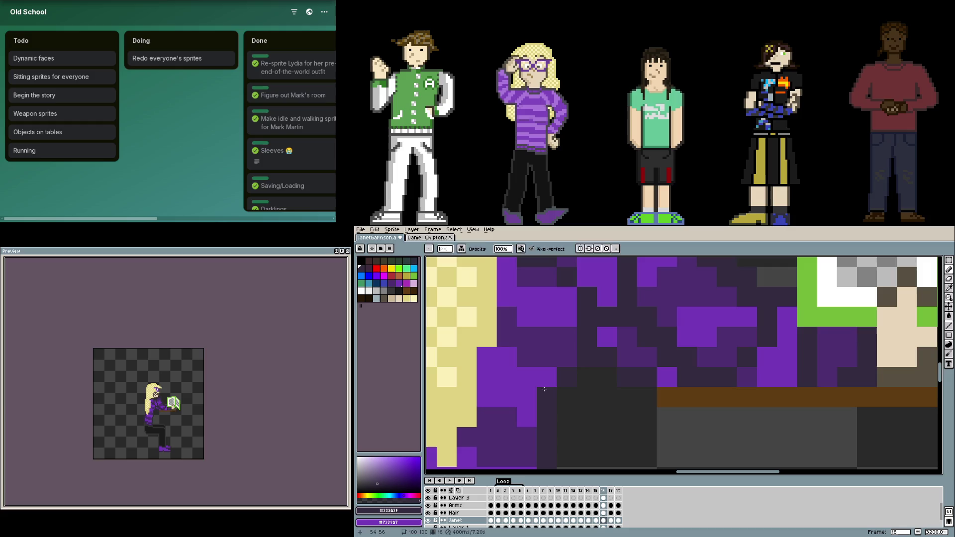
- Resample the bright purple, mid purple and dark outline colours while reviewing the torso shading
{"action": "left_click", "coordinate": [540, 396], "text": "alt"}
{"action": "left_click", "coordinate": [567, 378], "text": "alt"}
{"action": "scroll", "coordinate": [599, 345], "scroll_direction": "down", "scroll_amount": 1}
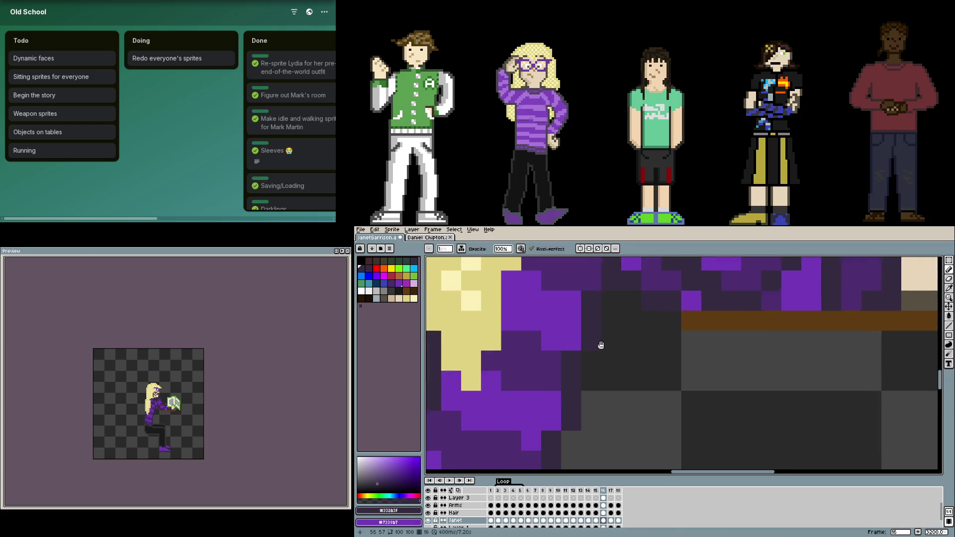
{"action": "scroll", "coordinate": [577, 390], "scroll_direction": "down", "scroll_amount": 1}
{"action": "scroll", "coordinate": [577, 390], "scroll_direction": "up", "scroll_amount": 1}
{"action": "scroll", "coordinate": [577, 388], "scroll_direction": "up", "scroll_amount": 1}
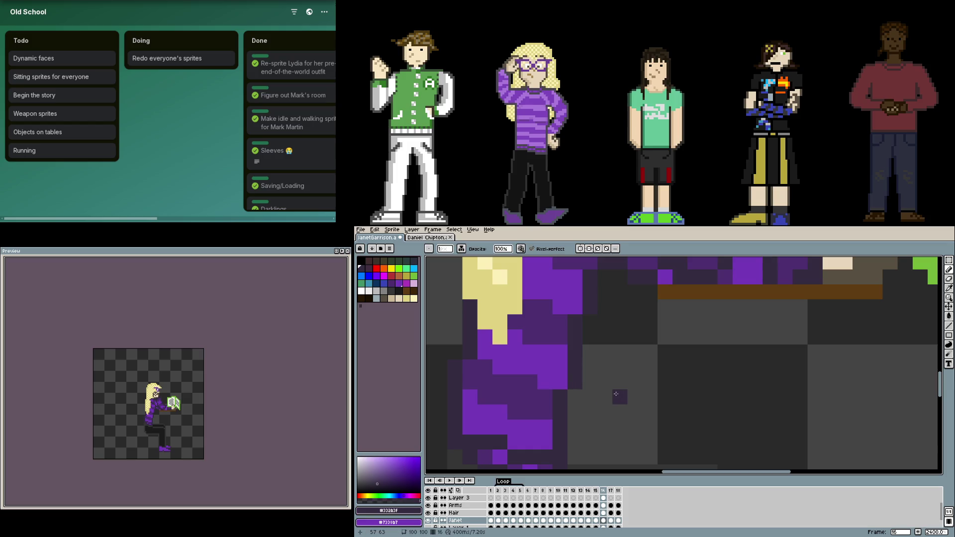
{"action": "scroll", "coordinate": [616, 394], "scroll_direction": "down", "scroll_amount": 1}
{"action": "scroll", "coordinate": [597, 390], "scroll_direction": "up", "scroll_amount": 2}
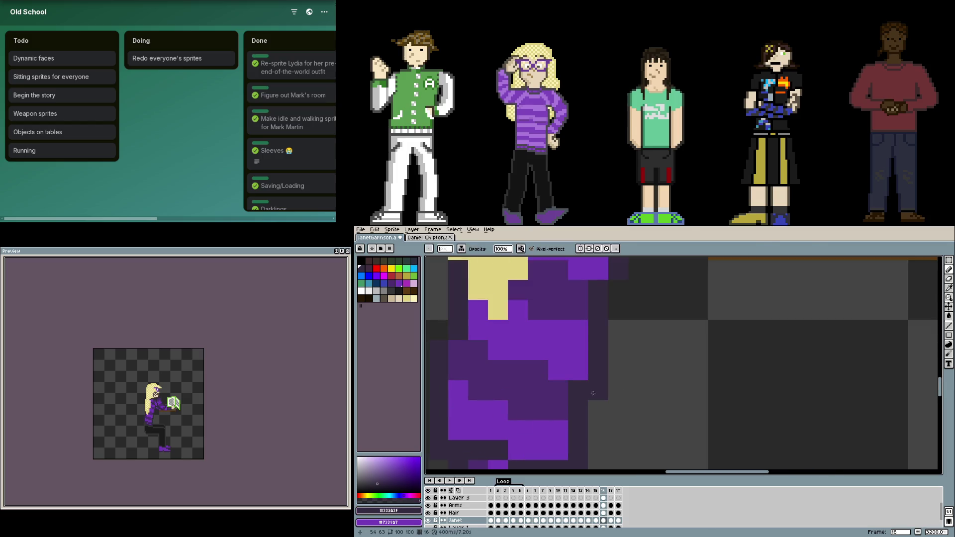
{"action": "left_click", "coordinate": [586, 392], "text": "alt"}
{"action": "scroll", "coordinate": [625, 405], "scroll_direction": "down", "scroll_amount": 4}
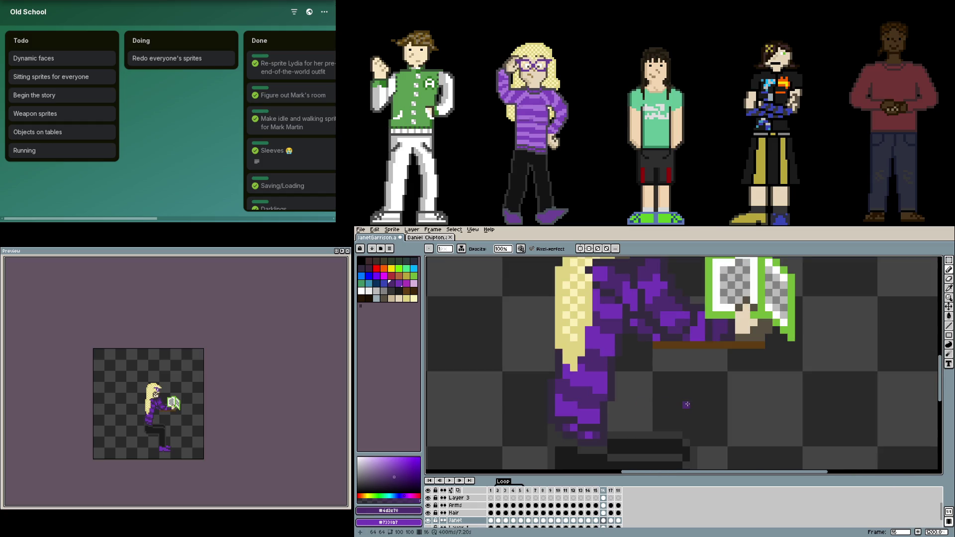
{"action": "scroll", "coordinate": [624, 373], "scroll_direction": "up", "scroll_amount": 2}
{"action": "scroll", "coordinate": [619, 373], "scroll_direction": "up", "scroll_amount": 1}
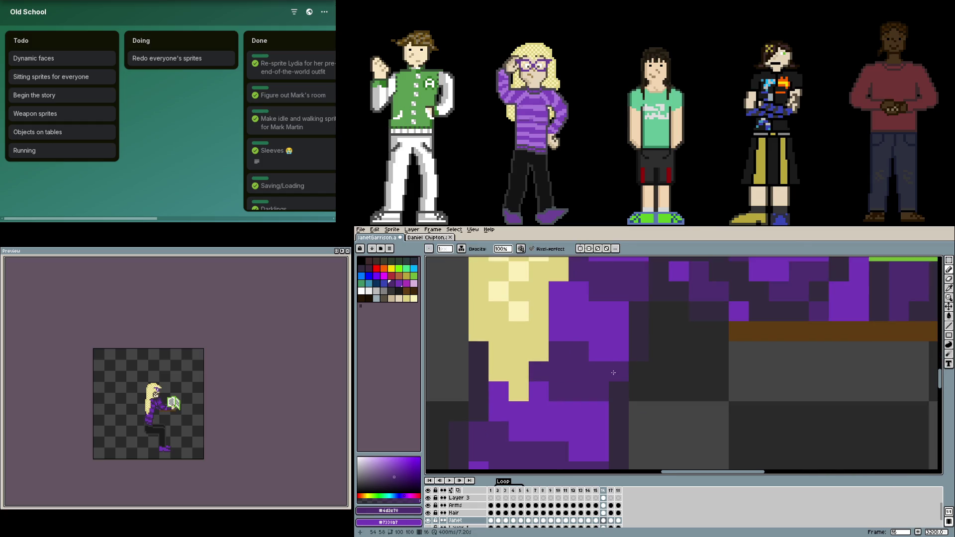
{"action": "left_click", "coordinate": [643, 352], "text": "alt"}
{"action": "scroll", "coordinate": [651, 391], "scroll_direction": "down", "scroll_amount": 1}
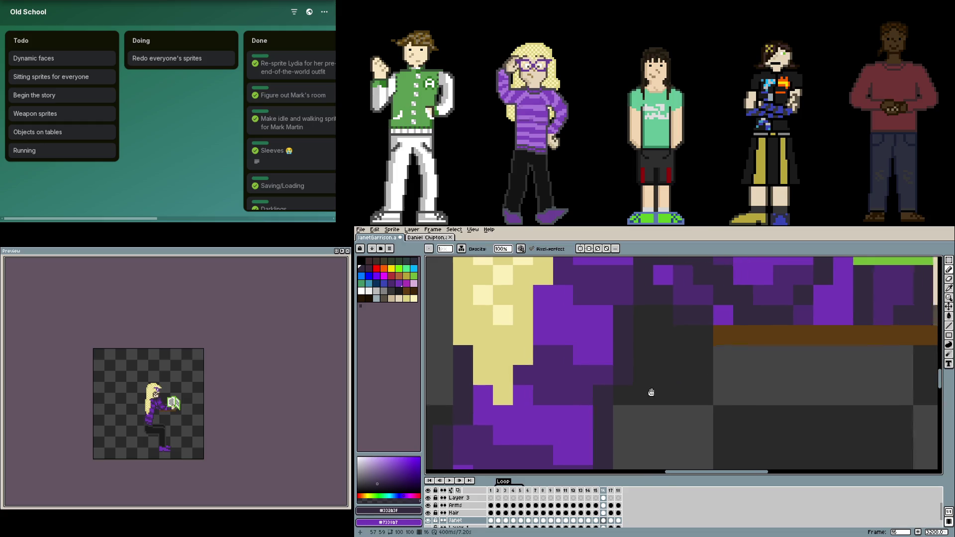
{"action": "scroll", "coordinate": [634, 393], "scroll_direction": "down", "scroll_amount": 3}
{"action": "scroll", "coordinate": [645, 374], "scroll_direction": "down", "scroll_amount": 2}
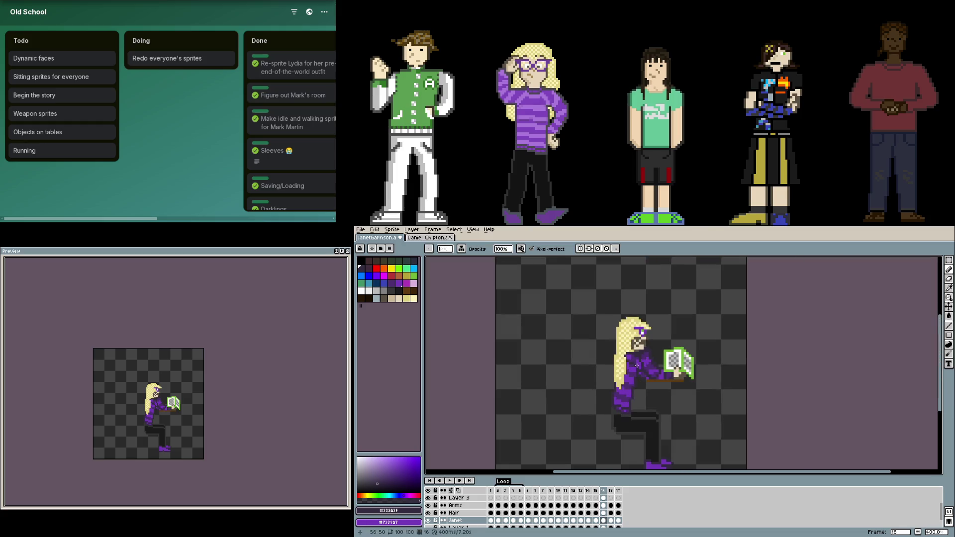
- Make Layer 3 active and cycle through the eyedropper, pencil and eraser tools
{"action": "left_click_drag", "start_coordinate": [636, 366], "coordinate": [640, 324]}
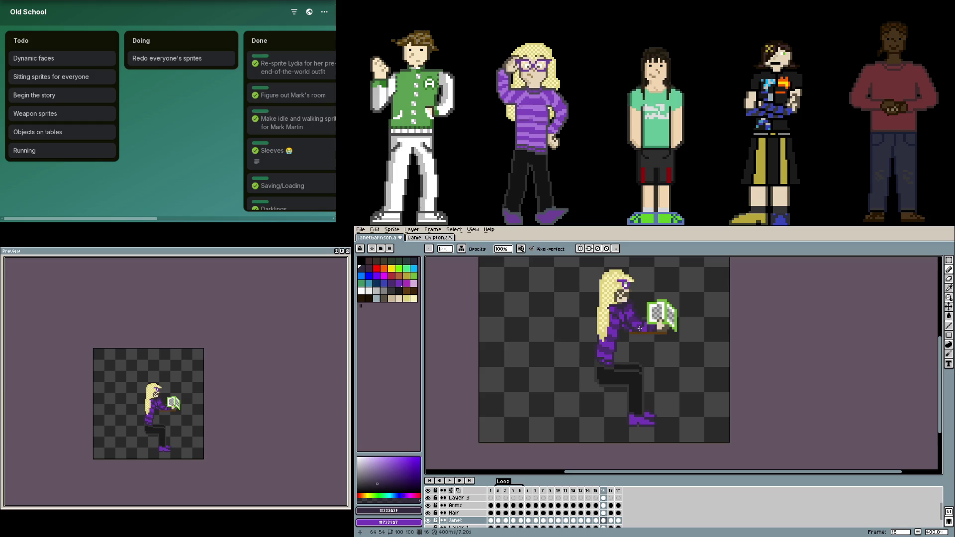
{"action": "scroll", "coordinate": [639, 328], "scroll_direction": "up", "scroll_amount": 1}
{"action": "scroll", "coordinate": [636, 350], "scroll_direction": "up", "scroll_amount": 1}
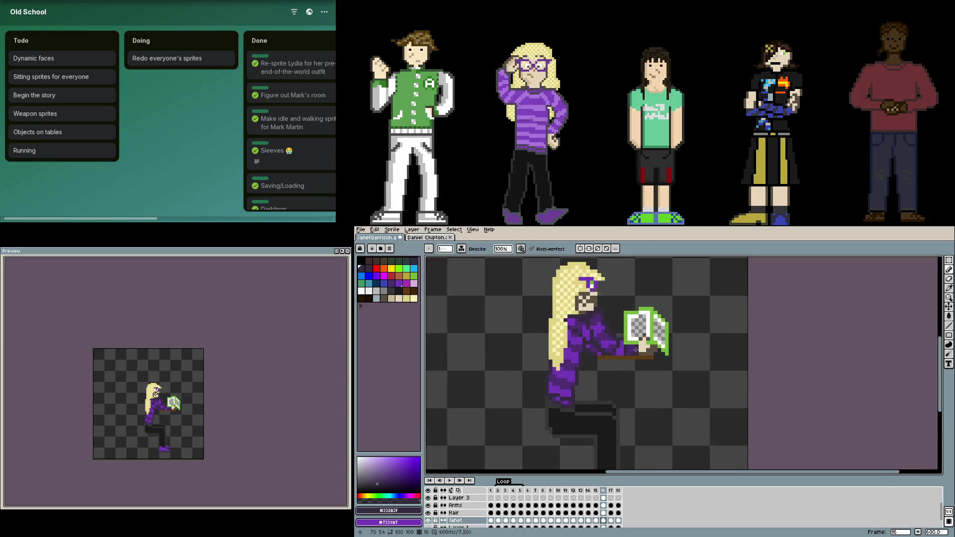
{"action": "left_click", "coordinate": [603, 498]}
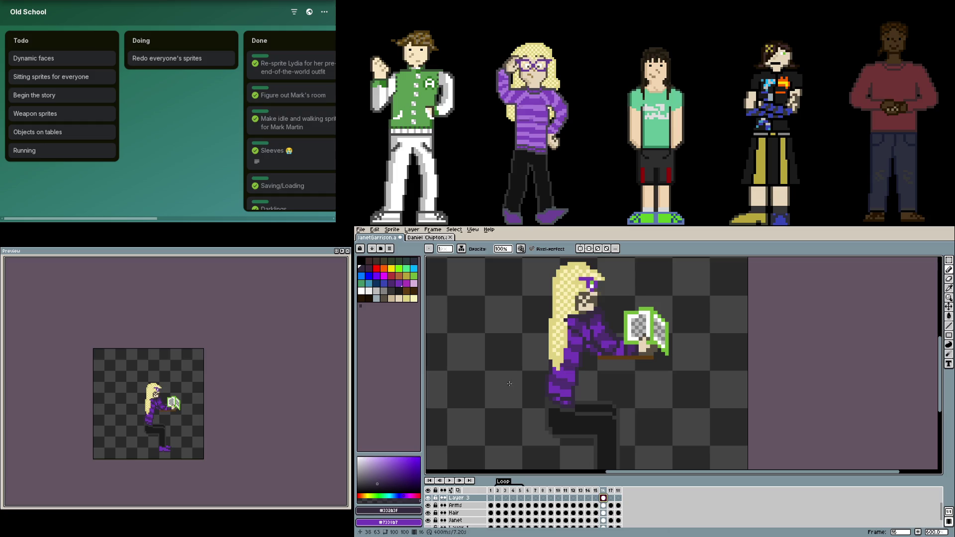
{"action": "scroll", "coordinate": [616, 371], "scroll_direction": "up", "scroll_amount": 1}
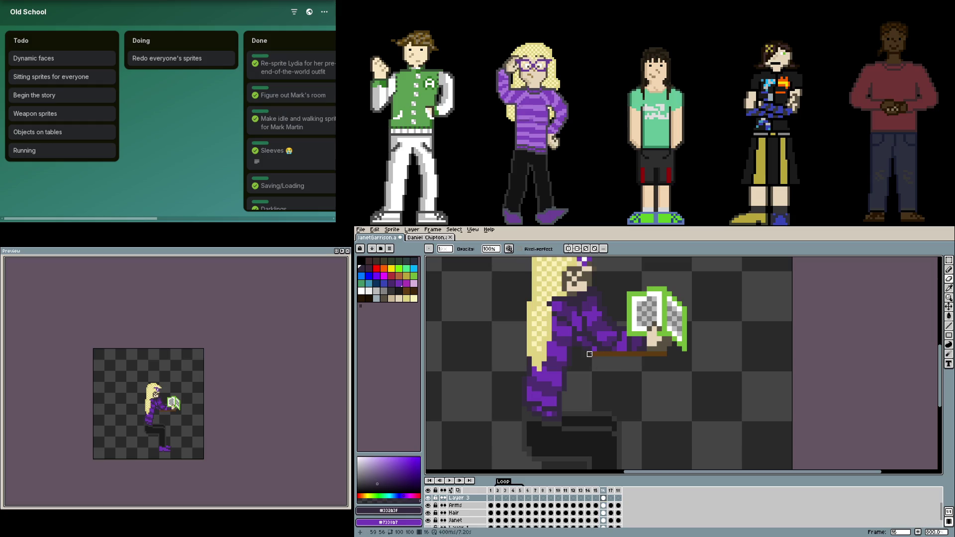
{"action": "key", "text": "i"}
{"action": "key", "text": "b"}
{"action": "key", "text": "e"}
{"action": "scroll", "coordinate": [611, 509], "scroll_direction": "up", "scroll_amount": 1}
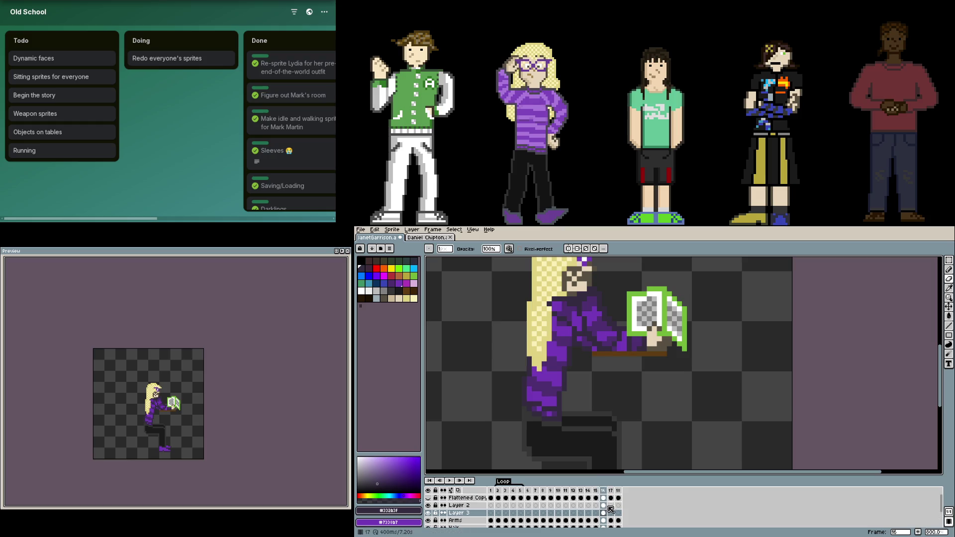
- Switch through Layer 2, Layer 3 and the Arms layer, recentre the sprite, and close the boy's sprite
{"action": "left_click", "coordinate": [607, 504]}
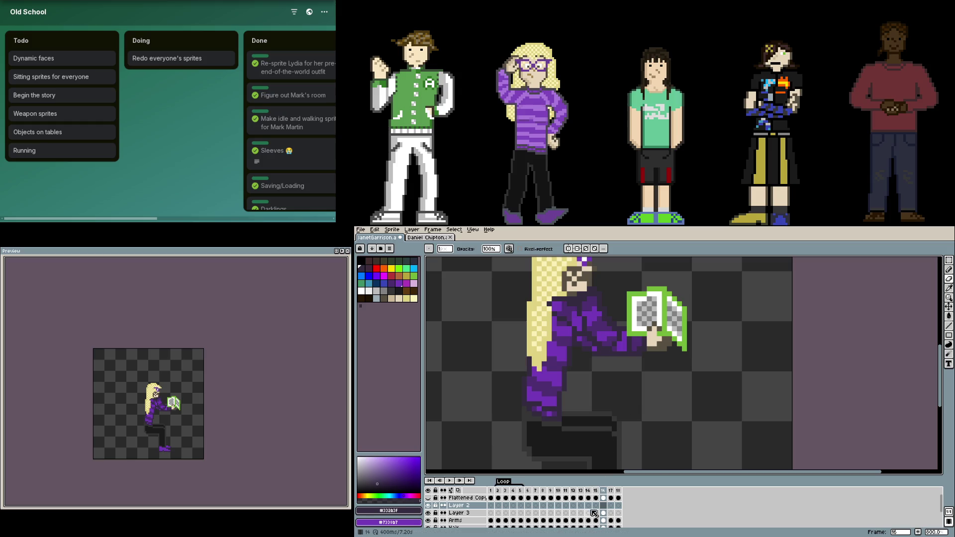
{"action": "left_click", "coordinate": [475, 514]}
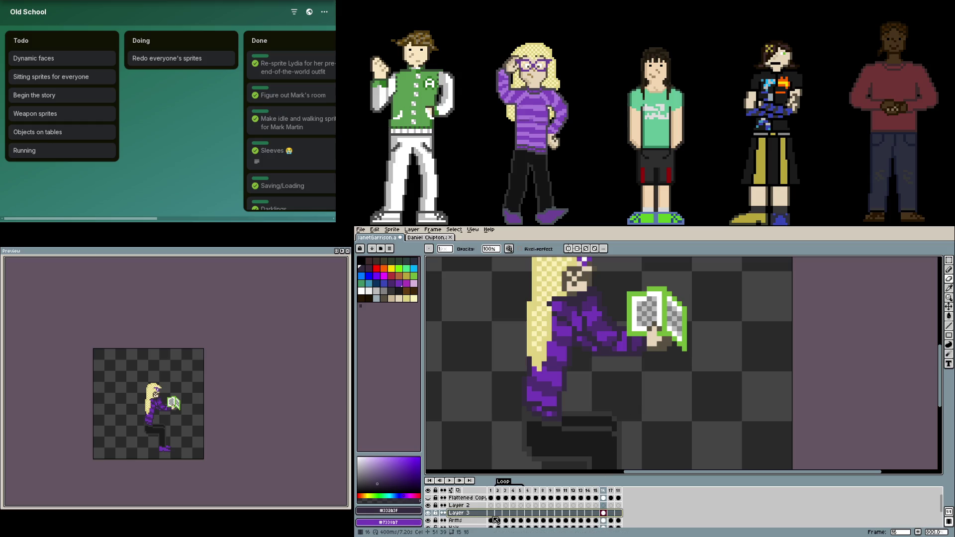
{"action": "left_click", "coordinate": [496, 520]}
{"action": "scroll", "coordinate": [584, 422], "scroll_direction": "up", "scroll_amount": 3}
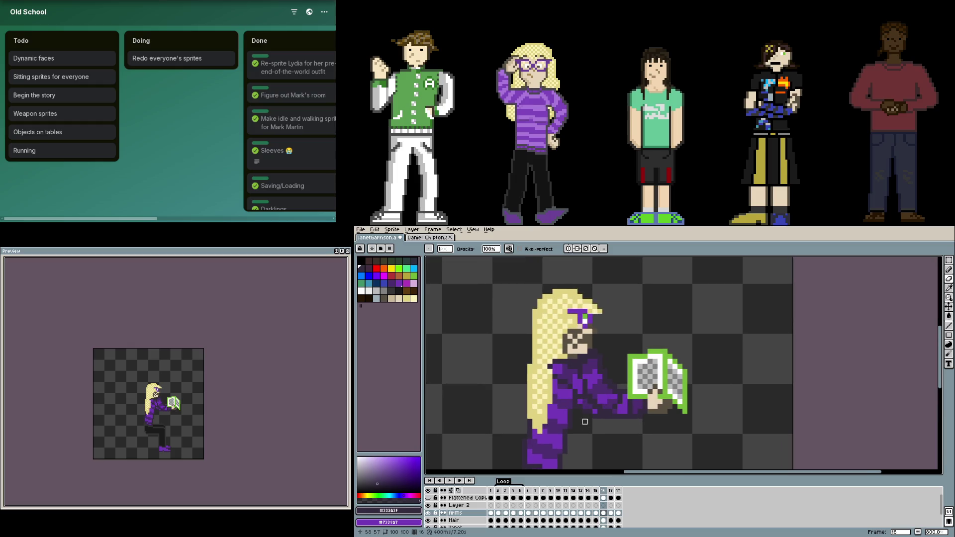
{"action": "scroll", "coordinate": [601, 392], "scroll_direction": "down", "scroll_amount": 1}
{"action": "scroll", "coordinate": [611, 395], "scroll_direction": "down", "scroll_amount": 1}
{"action": "scroll", "coordinate": [622, 397], "scroll_direction": "down", "scroll_amount": 1}
{"action": "scroll", "coordinate": [629, 396], "scroll_direction": "down", "scroll_amount": 1}
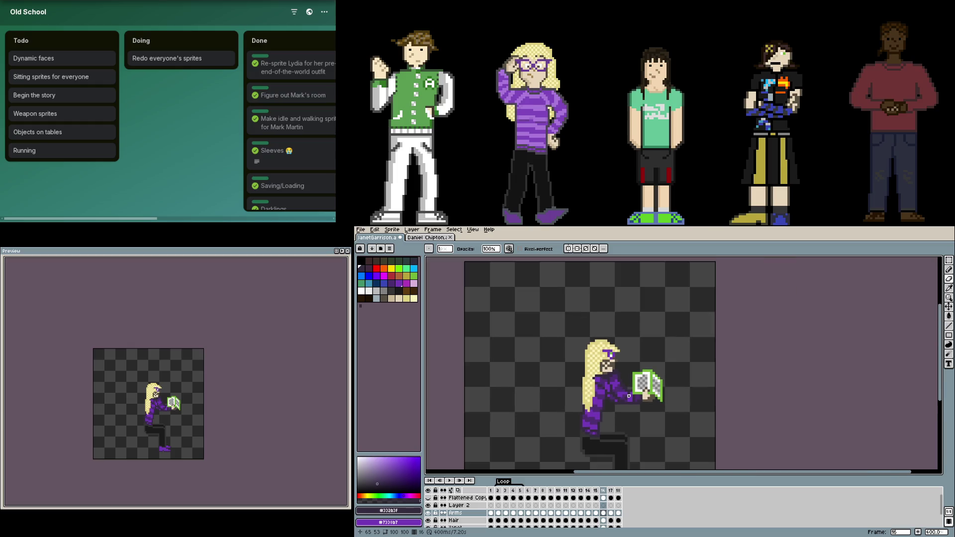
{"action": "left_click_drag", "start_coordinate": [628, 395], "coordinate": [622, 367]}
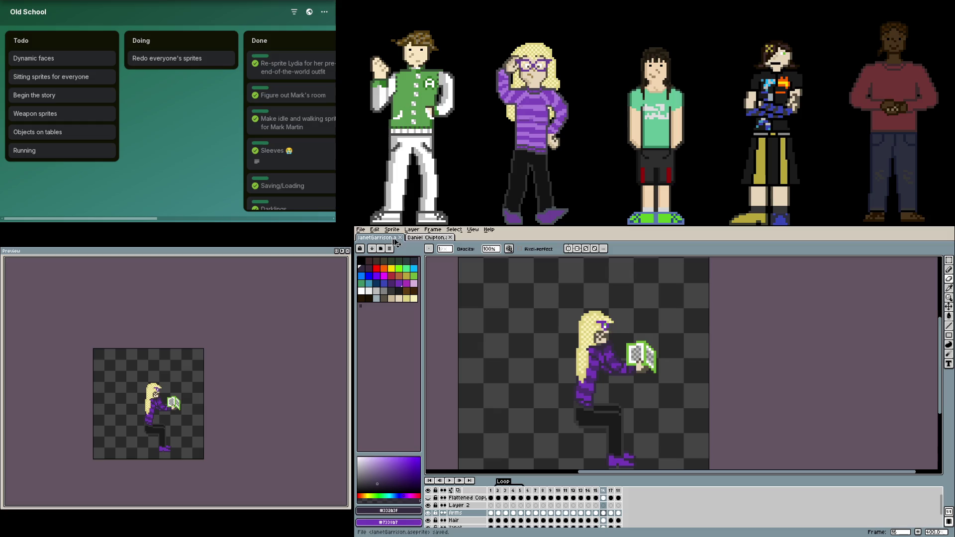
{"action": "left_click", "coordinate": [450, 238]}
- Close the girl's sprite, reopen it with Ctrl+Shift+T, and jump to her standing frame
{"action": "left_click", "coordinate": [399, 237]}
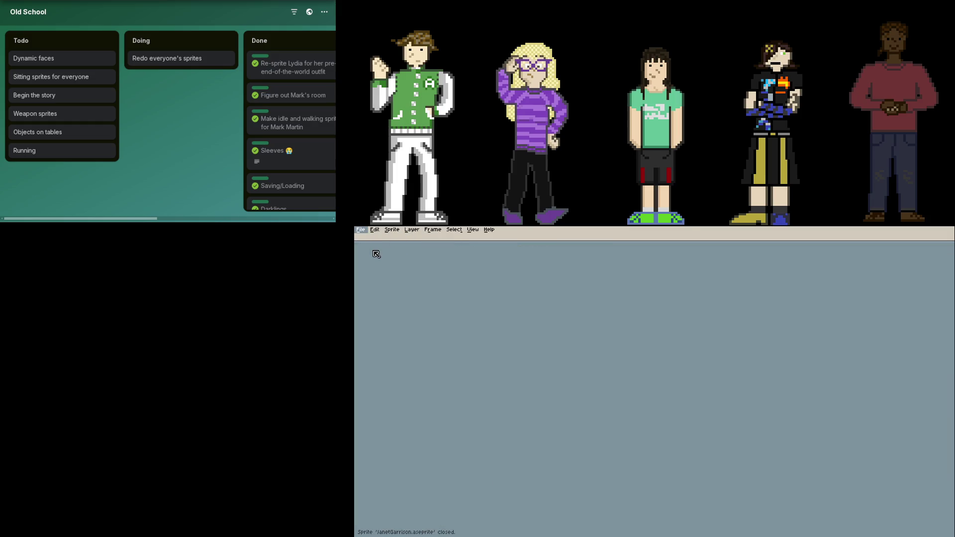
{"action": "key", "text": "ctrl+shift+t"}
{"action": "scroll", "coordinate": [548, 316], "scroll_direction": "up", "scroll_amount": 3}
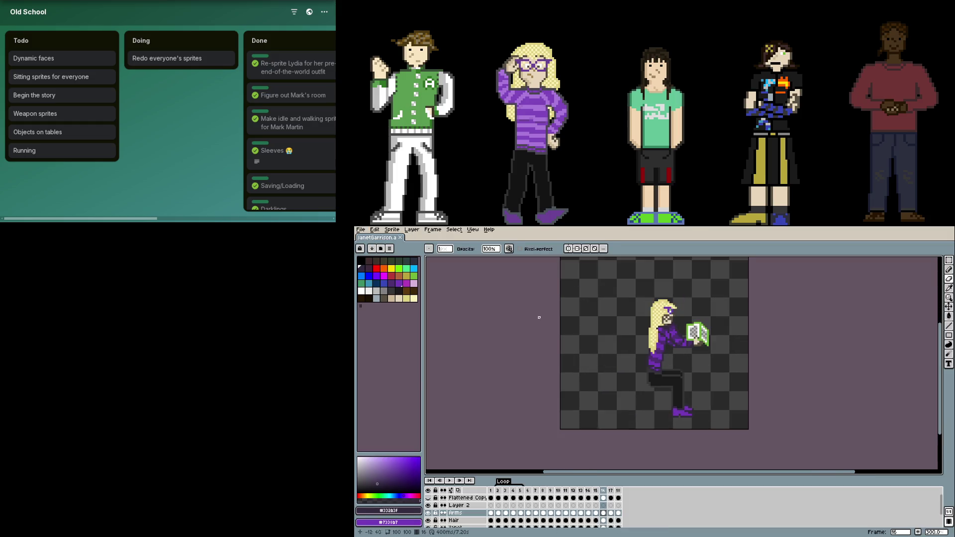
{"action": "key", "text": "F7"}
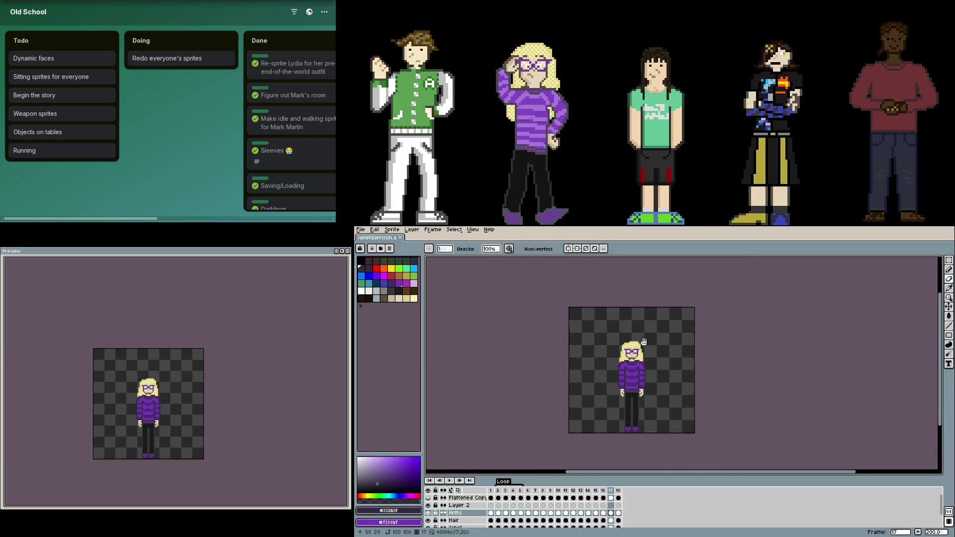
- Zoom and pan to show her legs, and switch to the Move tool
{"action": "scroll", "coordinate": [668, 329], "scroll_direction": "up", "scroll_amount": 1}
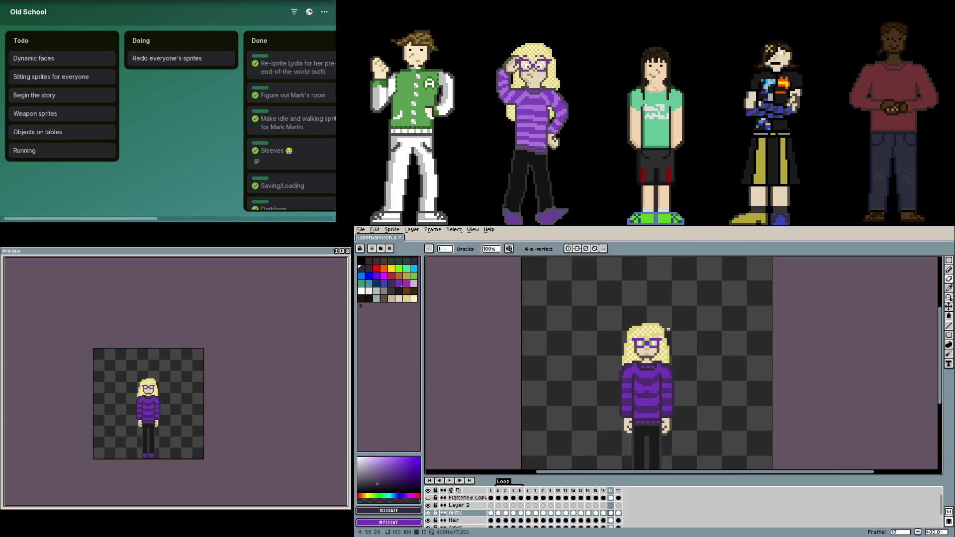
{"action": "mouse_move", "coordinate": [668, 329]}
{"action": "left_mouse_down"}
{"action": "mouse_move", "coordinate": [670, 317]}
{"action": "mouse_move", "coordinate": [664, 342]}
{"action": "left_mouse_up"}
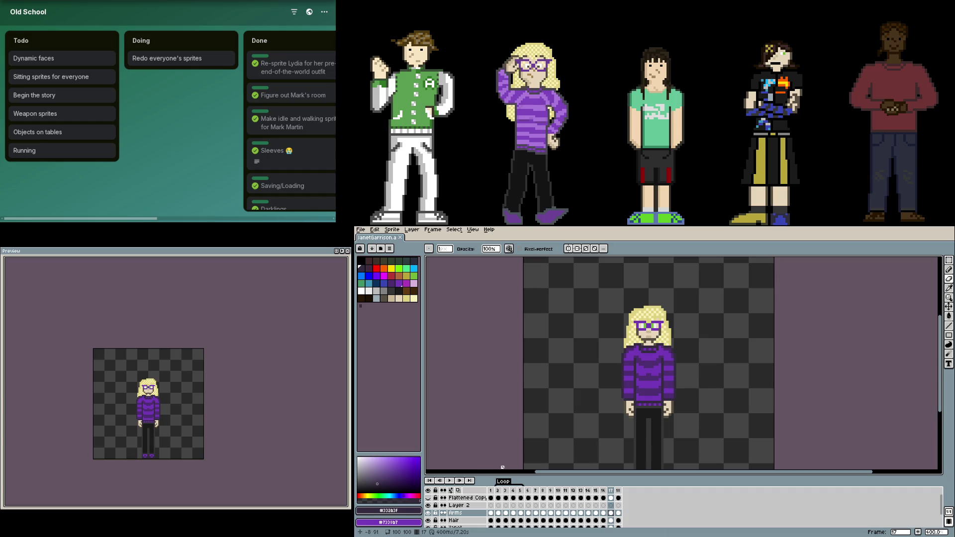
{"action": "scroll", "coordinate": [730, 329], "scroll_direction": "down", "scroll_amount": 2}
{"action": "scroll", "coordinate": [734, 345], "scroll_direction": "up", "scroll_amount": 2}
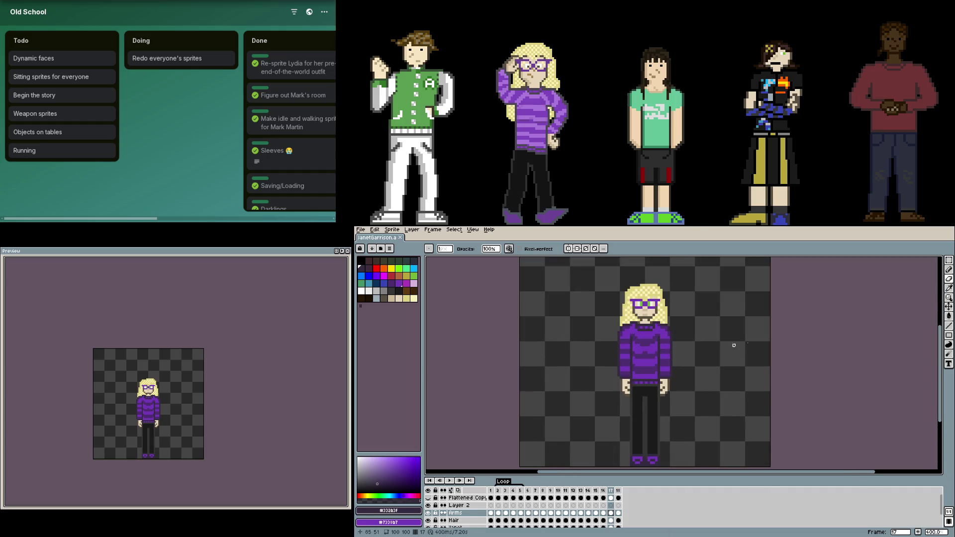
{"action": "key", "text": "v"}
{"action": "scroll", "coordinate": [741, 323], "scroll_direction": "right", "scroll_amount": 3}
{"action": "scroll", "coordinate": [741, 324], "scroll_direction": "down", "scroll_amount": 2}
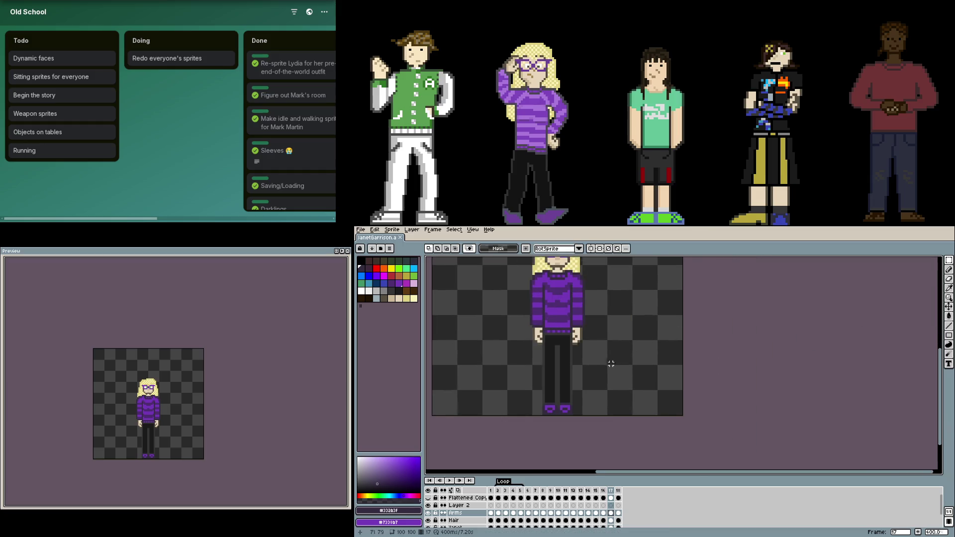
{"action": "scroll", "coordinate": [634, 396], "scroll_direction": "up", "scroll_amount": 2}
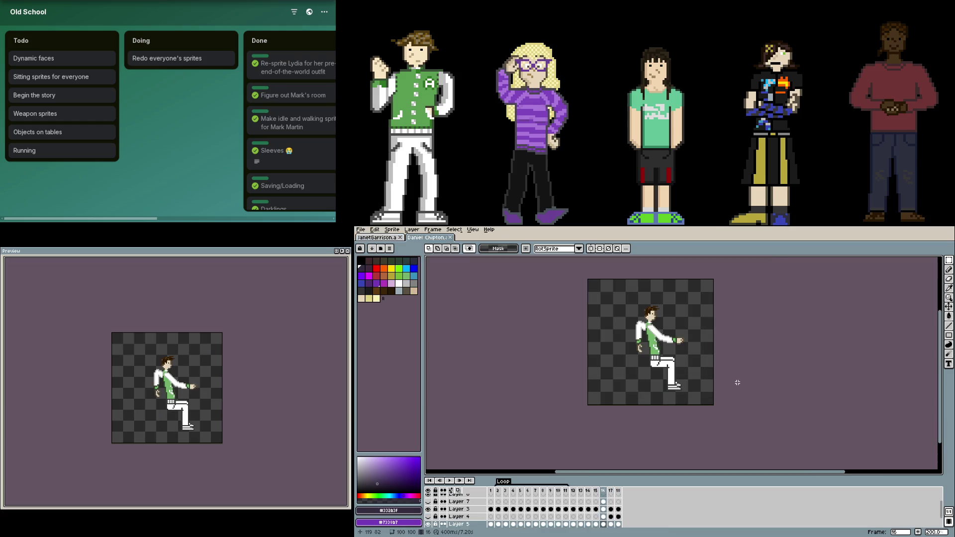
- On the boy's standing frame, select and copy his white trousers and shoes
{"action": "key", "text": "Right"}
{"action": "scroll", "coordinate": [737, 382], "scroll_direction": "up", "scroll_amount": 2}
{"action": "scroll", "coordinate": [659, 404], "scroll_direction": "up", "scroll_amount": 2}
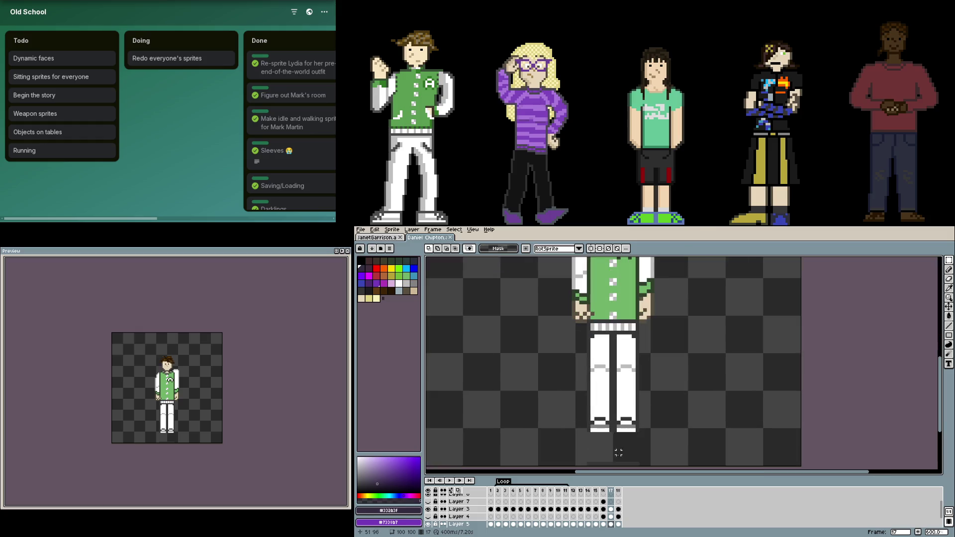
{"action": "left_click_drag", "start_coordinate": [424, 523], "coordinate": [425, 524]}
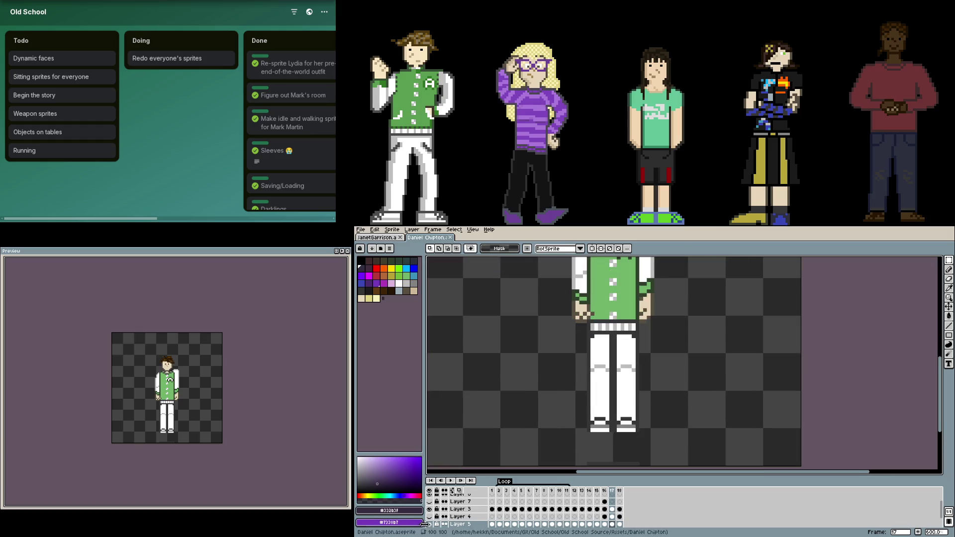
{"action": "left_click", "coordinate": [429, 524]}
{"action": "left_click", "coordinate": [429, 524]}
{"action": "left_click_drag", "start_coordinate": [664, 438], "coordinate": [572, 332]}
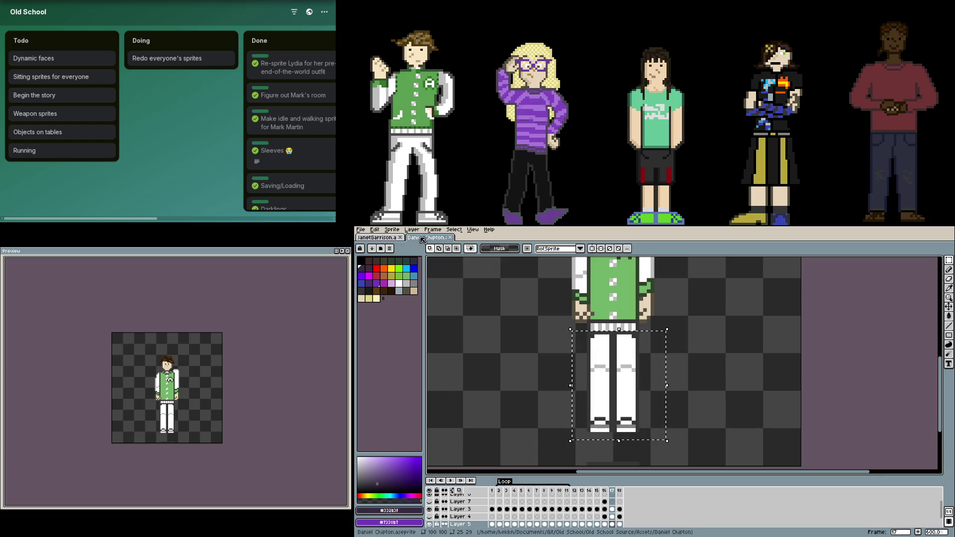
- Paste the white trousers into the girl's sprite over her legs
{"action": "left_click", "coordinate": [368, 238]}
{"action": "key", "text": "ctrl+v"}
{"action": "left_click_drag", "start_coordinate": [602, 344], "coordinate": [611, 367]}
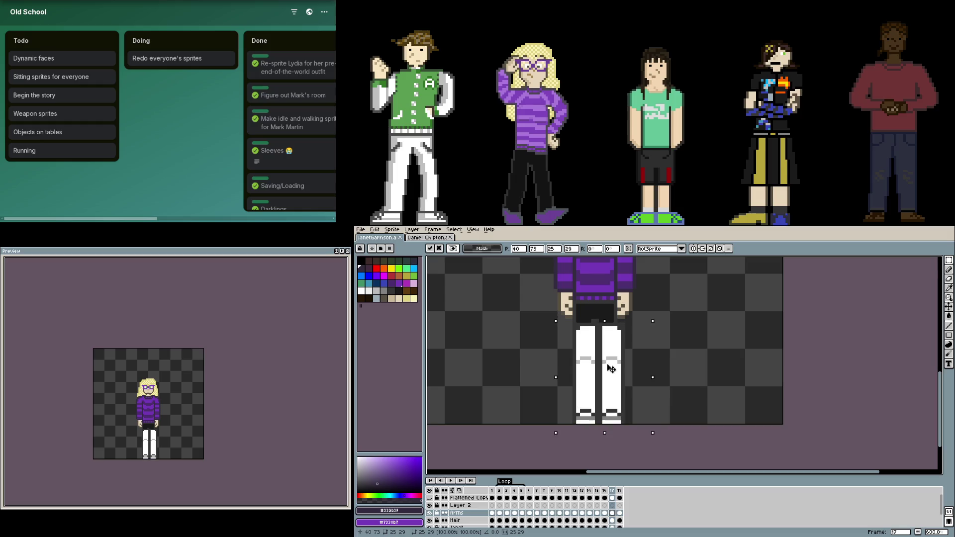
- Move the pasted trousers beside her legs and delete a narrow strip from the right leg
{"action": "left_click_drag", "start_coordinate": [611, 367], "coordinate": [700, 371]}
{"action": "key", "text": "ctrl+d"}
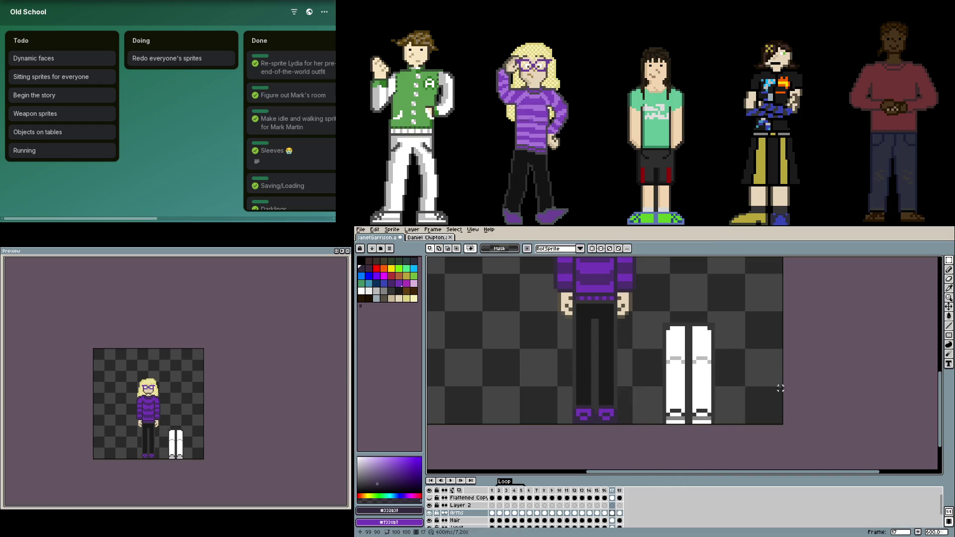
{"action": "scroll", "coordinate": [650, 352], "scroll_direction": "up", "scroll_amount": 2}
{"action": "scroll", "coordinate": [651, 352], "scroll_direction": "down", "scroll_amount": 1}
{"action": "key", "text": "m"}
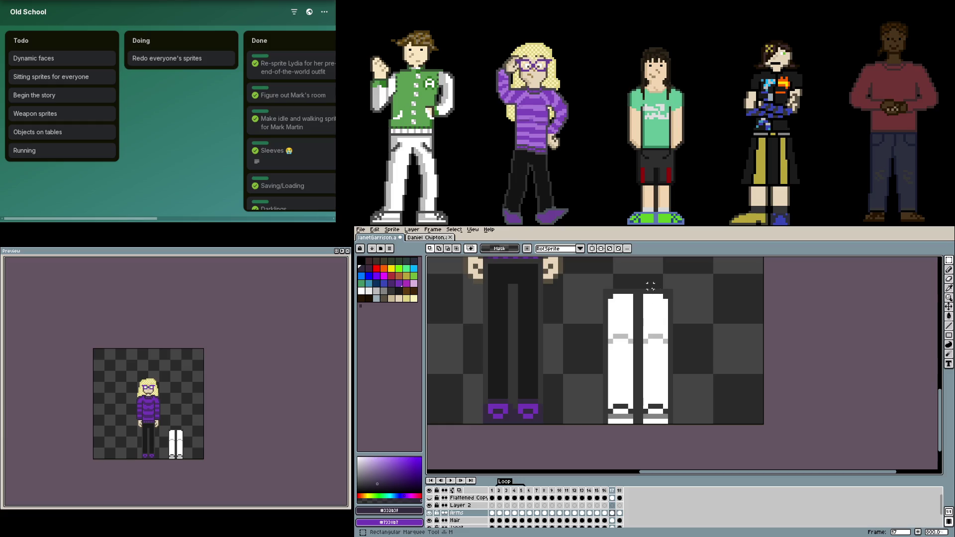
{"action": "left_click_drag", "start_coordinate": [649, 289], "coordinate": [655, 427]}
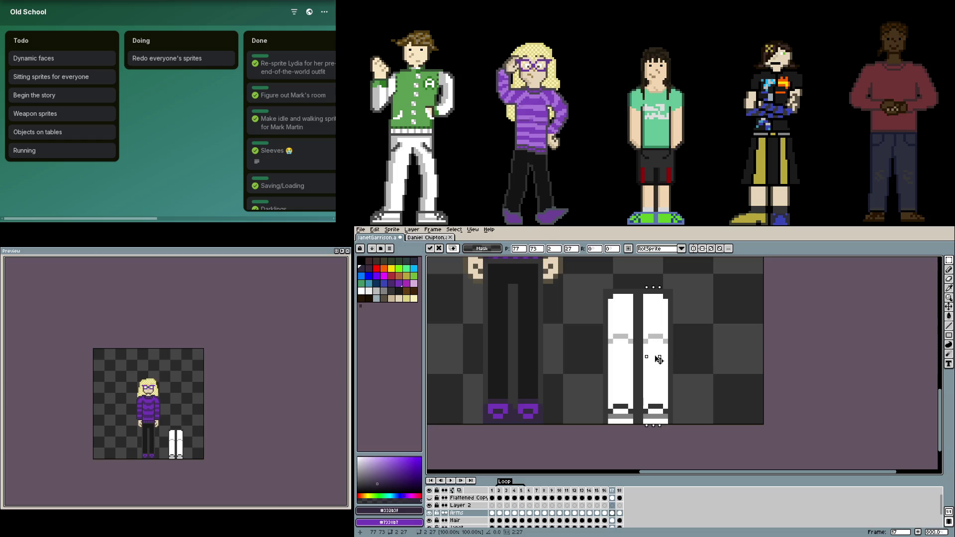
{"action": "key", "text": "Delete"}
{"action": "key", "text": "ctrl+d"}
- Trim a strip from the left leg, close the gap, and place the narrowed trousers over her legs
{"action": "left_click_drag", "start_coordinate": [615, 288], "coordinate": [628, 426]}
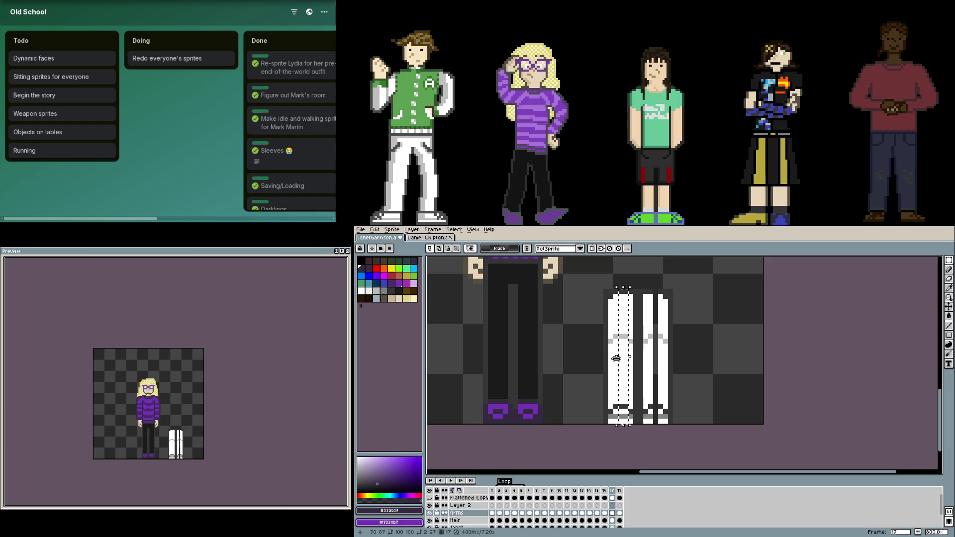
{"action": "key", "text": "Delete"}
{"action": "key", "text": "ctrl+d"}
{"action": "mouse_move", "coordinate": [691, 280]}
{"action": "left_mouse_down"}
{"action": "mouse_move", "coordinate": [650, 427]}
{"action": "mouse_move", "coordinate": [621, 410]}
{"action": "left_mouse_up"}
{"action": "key", "text": "Return"}
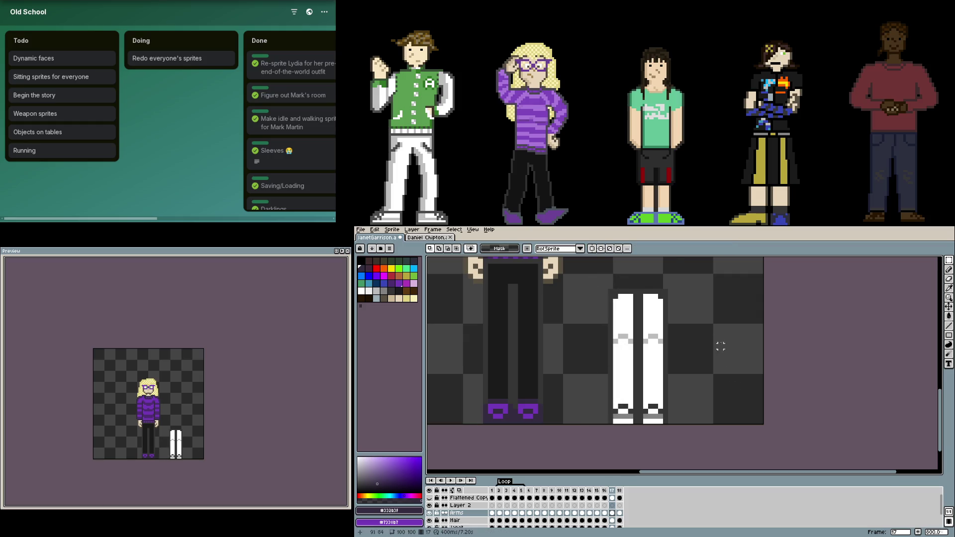
{"action": "mouse_move", "coordinate": [683, 280]}
{"action": "left_mouse_down"}
{"action": "mouse_move", "coordinate": [605, 417]}
{"action": "mouse_move", "coordinate": [525, 382]}
{"action": "left_mouse_up"}
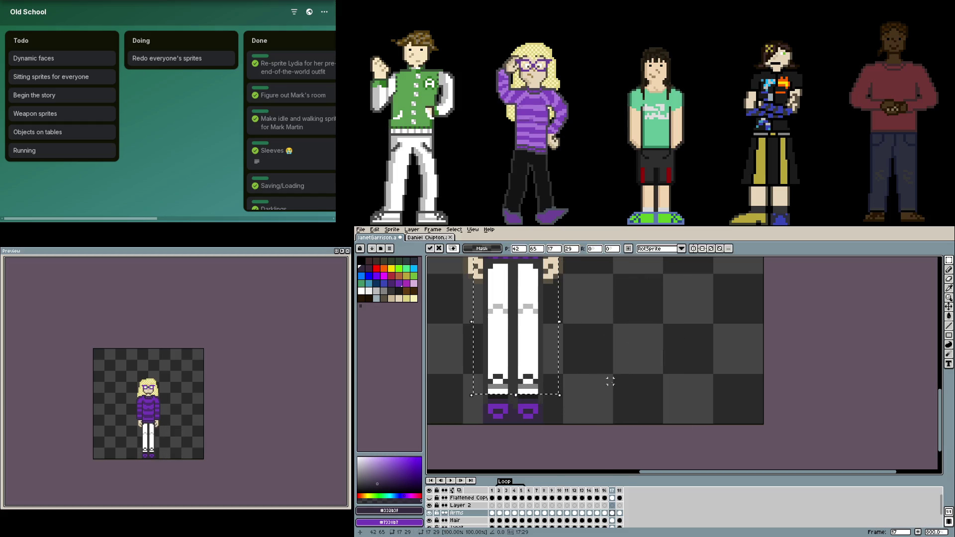
{"action": "key", "text": "Return"}
- Darken a pixel on the left shoe, then remove the white trousers to reveal her black ones
{"action": "scroll", "coordinate": [458, 383], "scroll_direction": "up", "scroll_amount": 3}
{"action": "key", "text": "e"}
{"action": "key", "text": "b"}
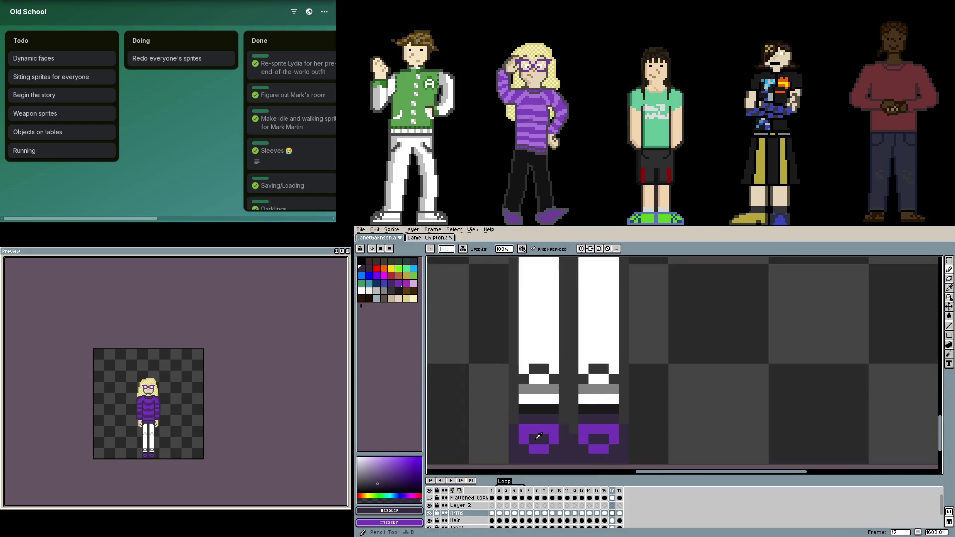
{"action": "right_click", "coordinate": [527, 430]}
{"action": "scroll", "coordinate": [547, 446], "scroll_direction": "down", "scroll_amount": 3}
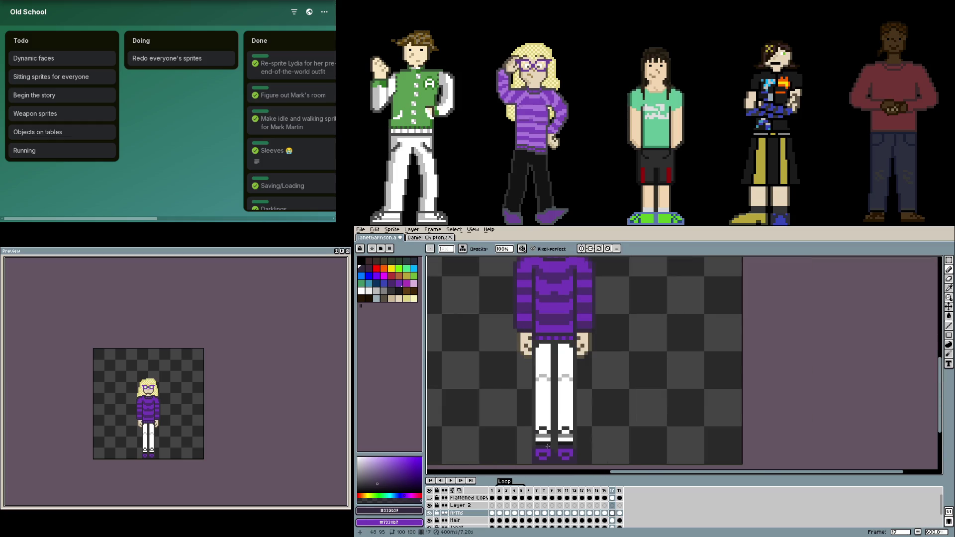
{"action": "key", "text": "m"}
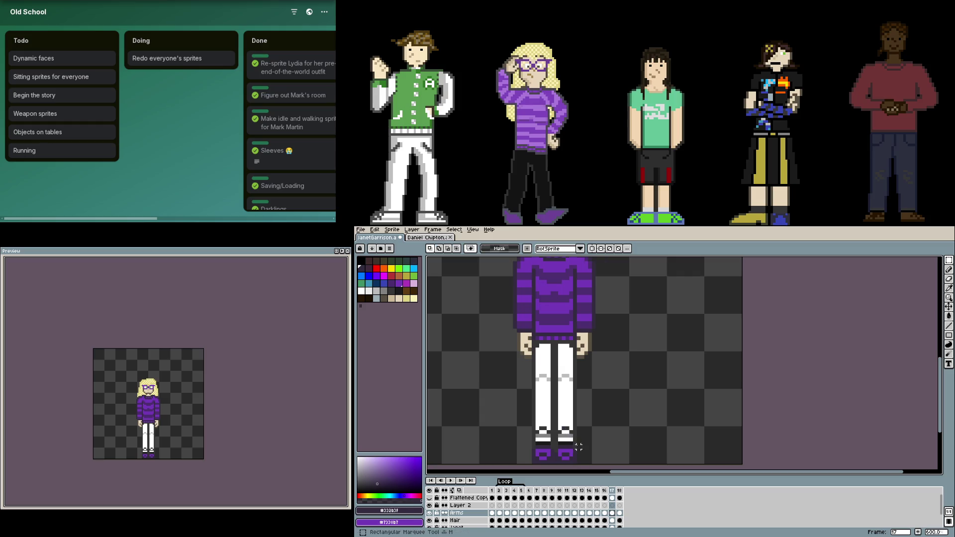
{"action": "left_click_drag", "start_coordinate": [576, 457], "coordinate": [536, 330]}
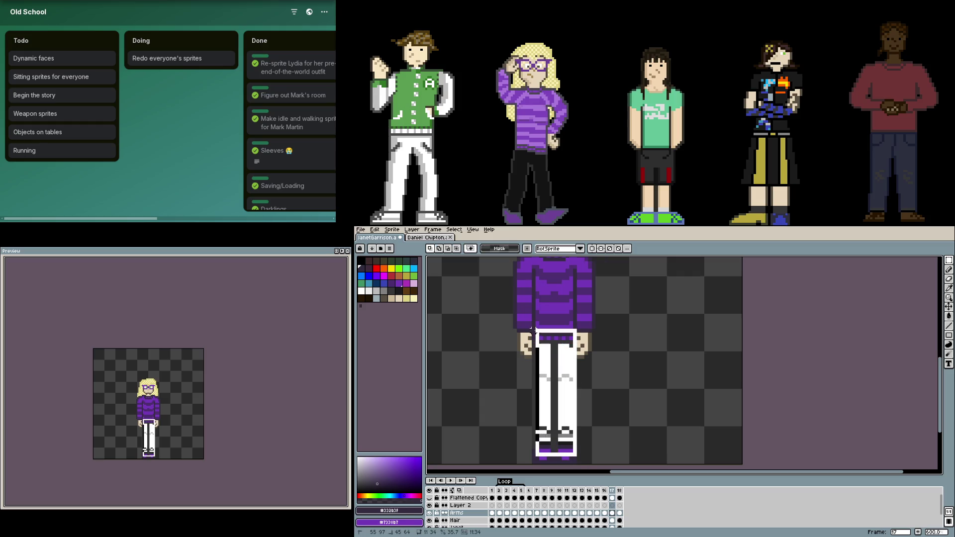
{"action": "key", "text": "ctrl+z"}
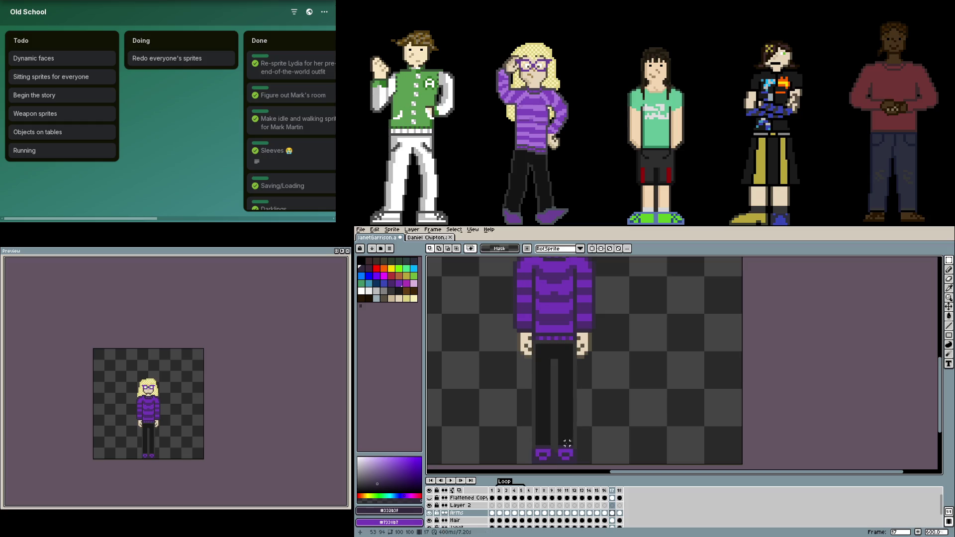
- Paste the white trousers onto Layer 2 on the standing frame and commit them
{"action": "left_click", "coordinate": [612, 505]}
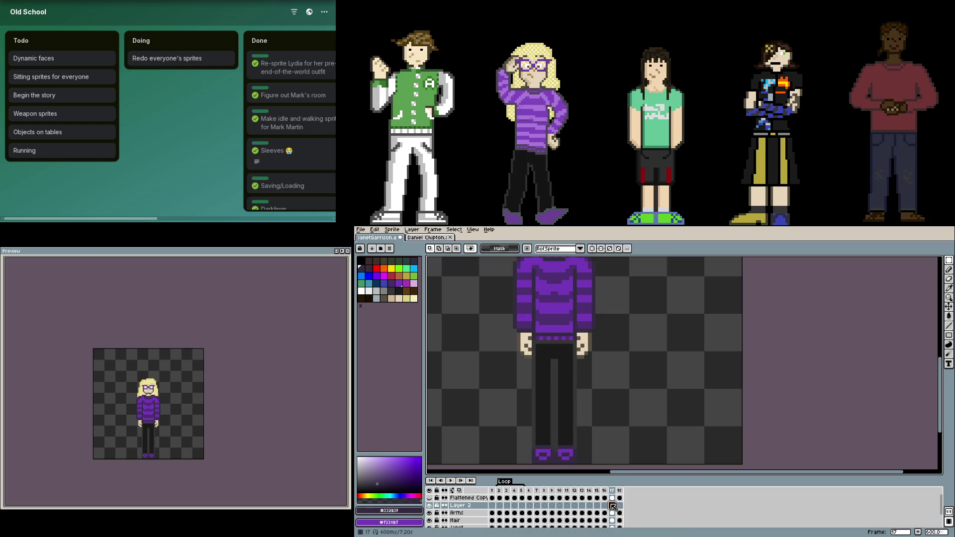
{"action": "key", "text": "ctrl+v"}
{"action": "key", "text": "Return"}
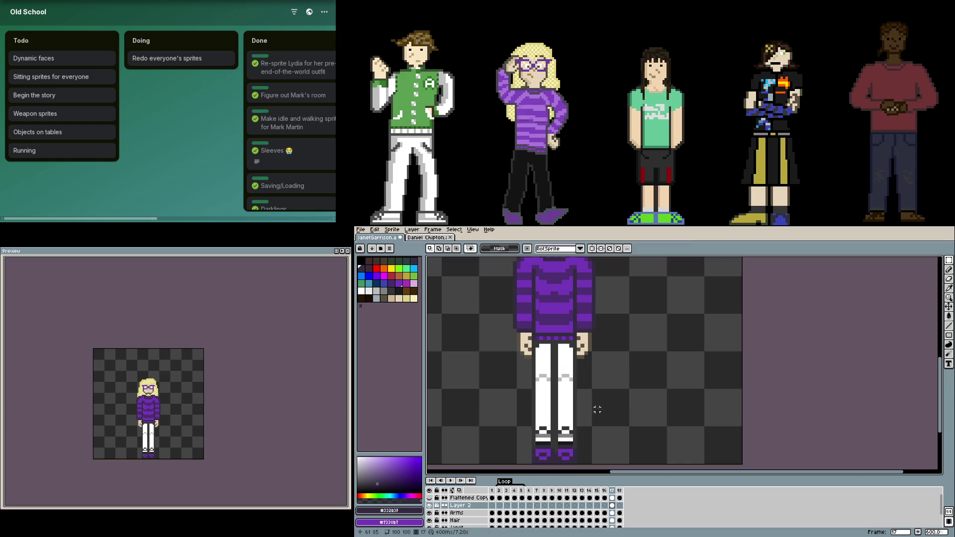
- Paint dark purple rows across the left boot and erase its stray white pixel
{"action": "scroll", "coordinate": [590, 420], "scroll_direction": "up", "scroll_amount": 4}
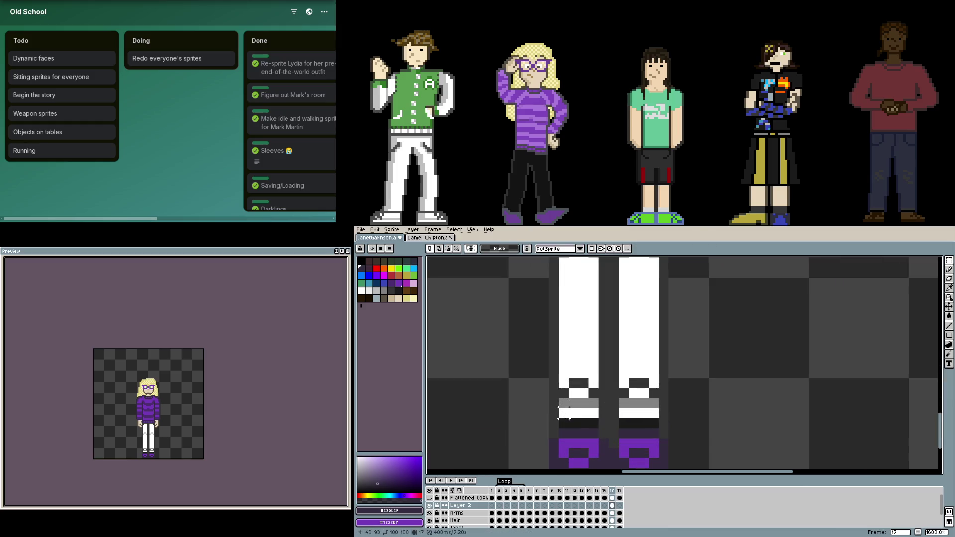
{"action": "key", "text": "b"}
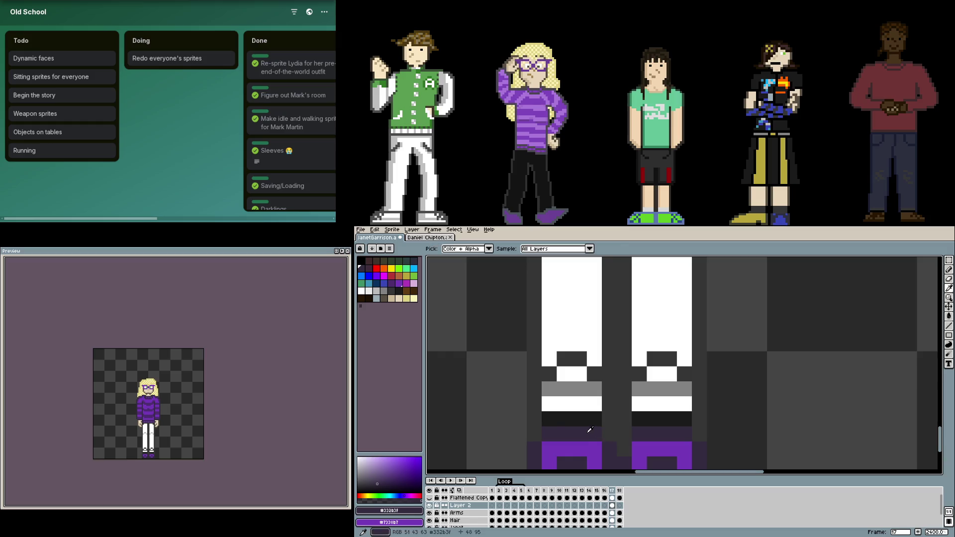
{"action": "left_click_drag", "start_coordinate": [534, 421], "coordinate": [602, 420]}
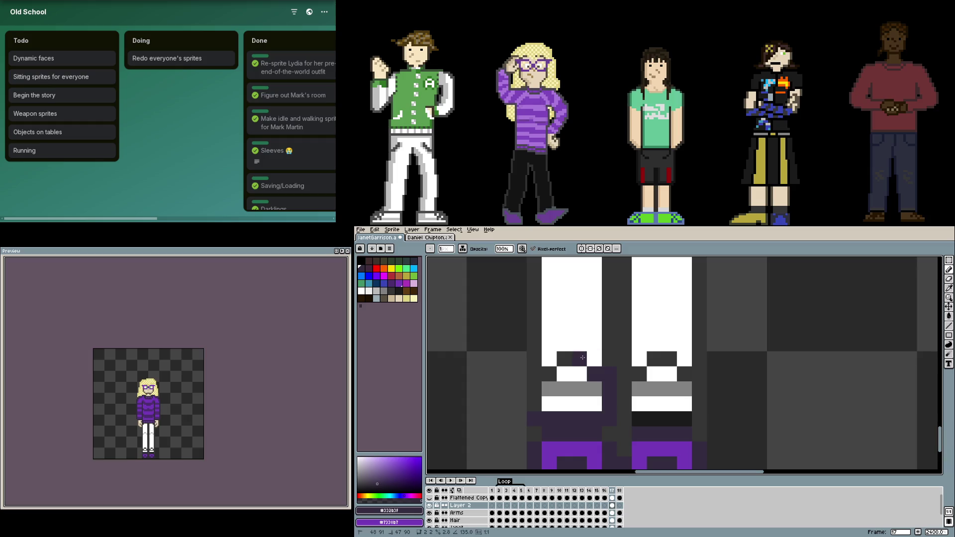
{"action": "left_click_drag", "start_coordinate": [594, 358], "coordinate": [551, 359]}
{"action": "key", "text": "e"}
{"action": "left_click", "coordinate": [588, 373]}
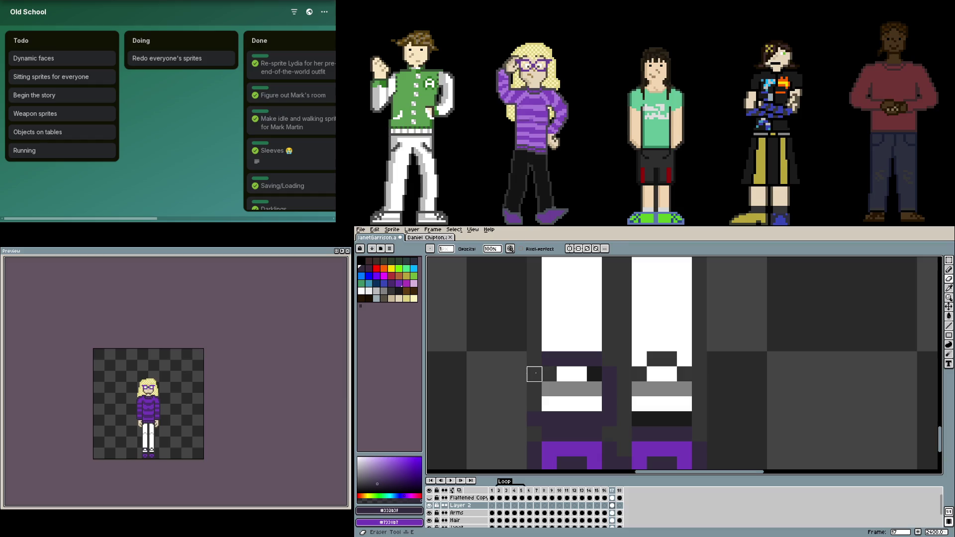
- Fill the left boot's grey and white stripes with the purple boot colour
{"action": "key", "text": "b"}
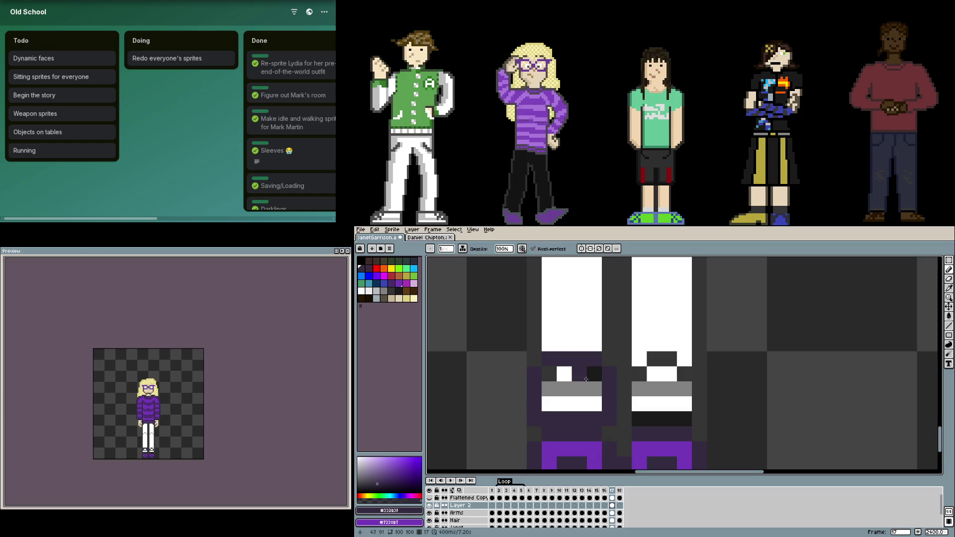
{"action": "scroll", "coordinate": [533, 408], "scroll_direction": "down", "scroll_amount": 1}
{"action": "left_click", "coordinate": [562, 400], "text": "alt"}
{"action": "key", "text": "g"}
{"action": "left_click", "coordinate": [554, 365]}
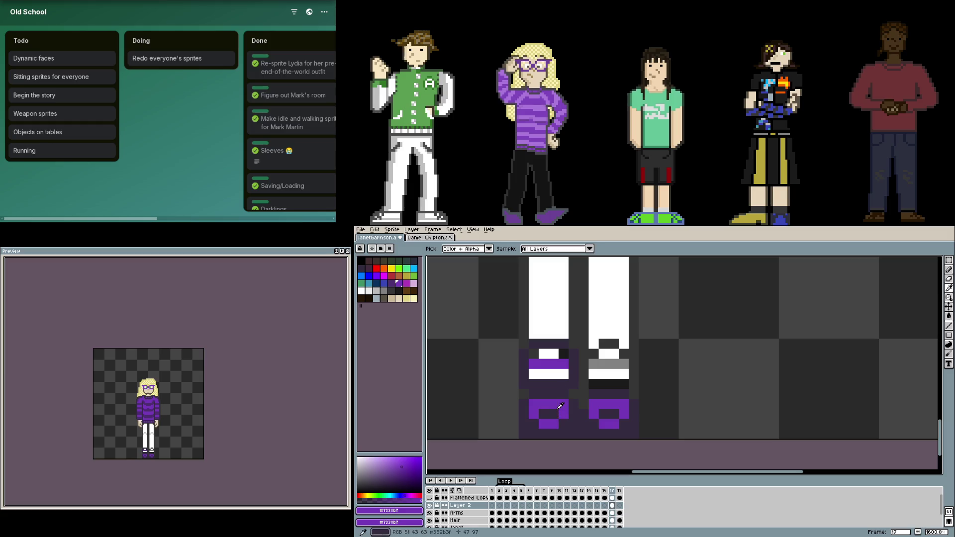
{"action": "left_click", "coordinate": [554, 373]}
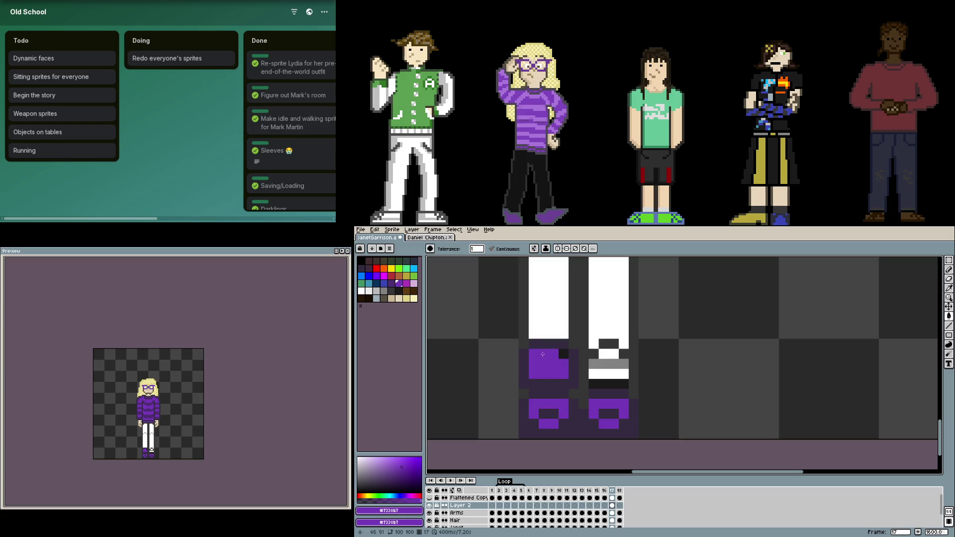
- Outline the left boot in dark #332b3f and darken the right boot's grey pixel and black strip
{"action": "key", "text": "b"}
{"action": "left_click", "coordinate": [548, 344], "text": "alt"}
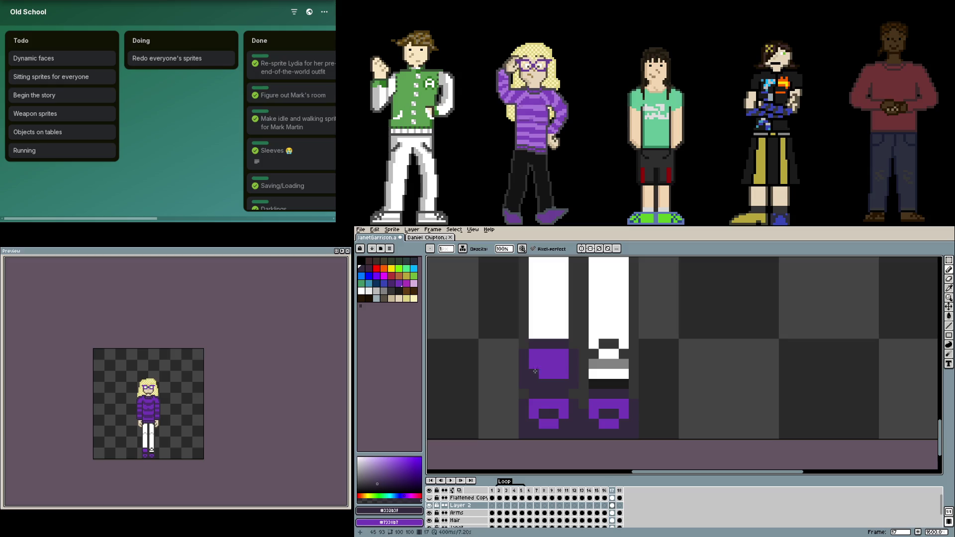
{"action": "left_click_drag", "start_coordinate": [544, 364], "coordinate": [555, 365]}
{"action": "left_click", "coordinate": [617, 364]}
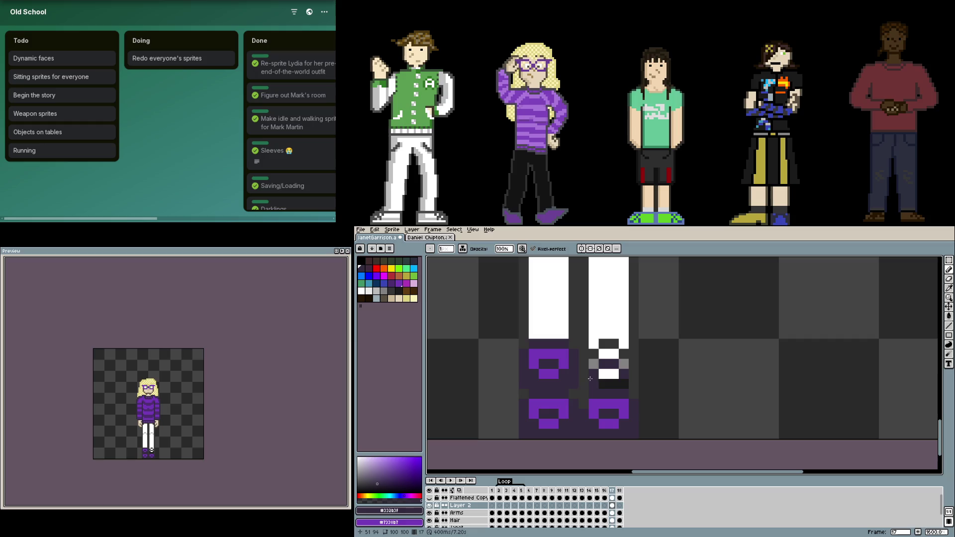
{"action": "left_click_drag", "start_coordinate": [590, 379], "coordinate": [629, 384]}
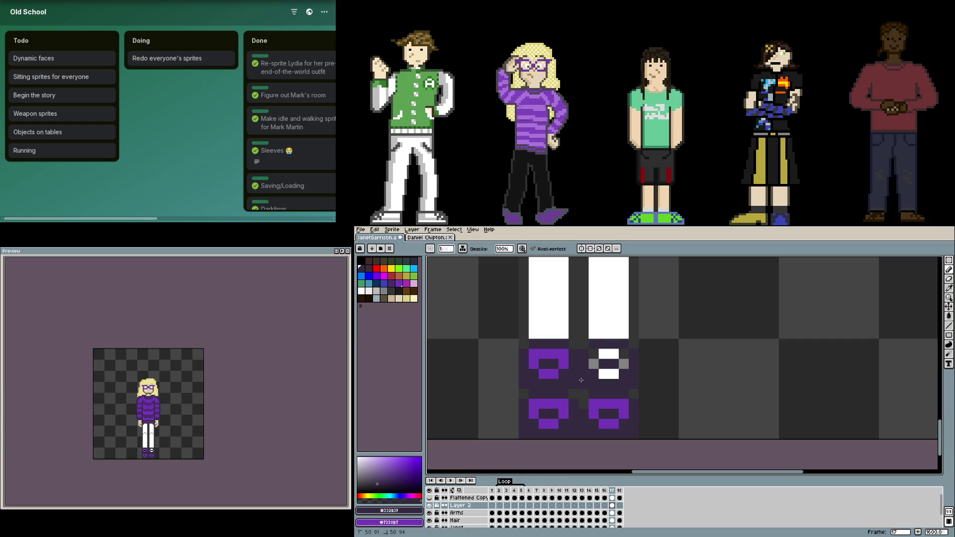
- Paint the right boot's centre pixels and white row purple
{"action": "scroll", "coordinate": [598, 364], "scroll_direction": "up", "scroll_amount": 5}
{"action": "left_click", "coordinate": [486, 367], "text": "alt"}
{"action": "left_click_drag", "start_coordinate": [572, 374], "coordinate": [657, 368]}
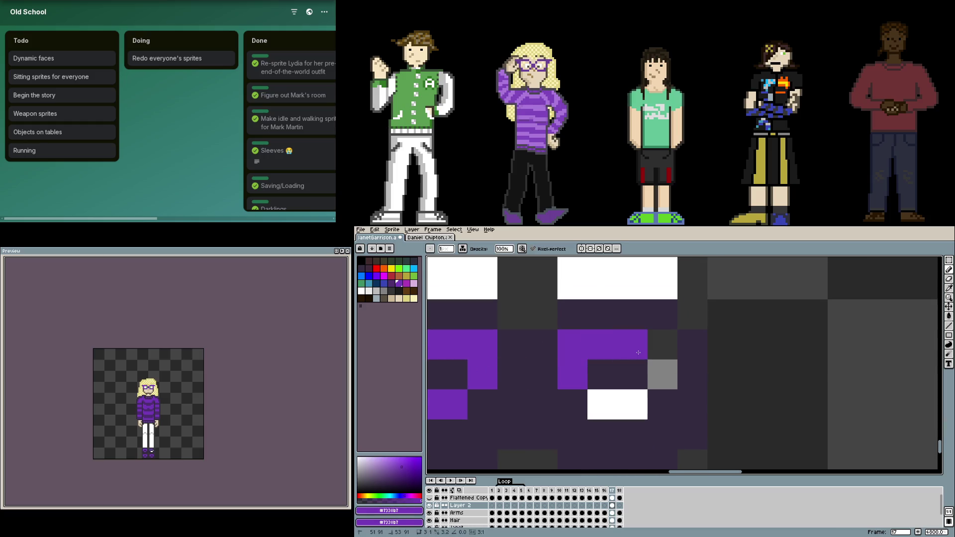
{"action": "left_click_drag", "start_coordinate": [662, 405], "coordinate": [601, 405]}
{"action": "scroll", "coordinate": [614, 404], "scroll_direction": "down", "scroll_amount": 5}
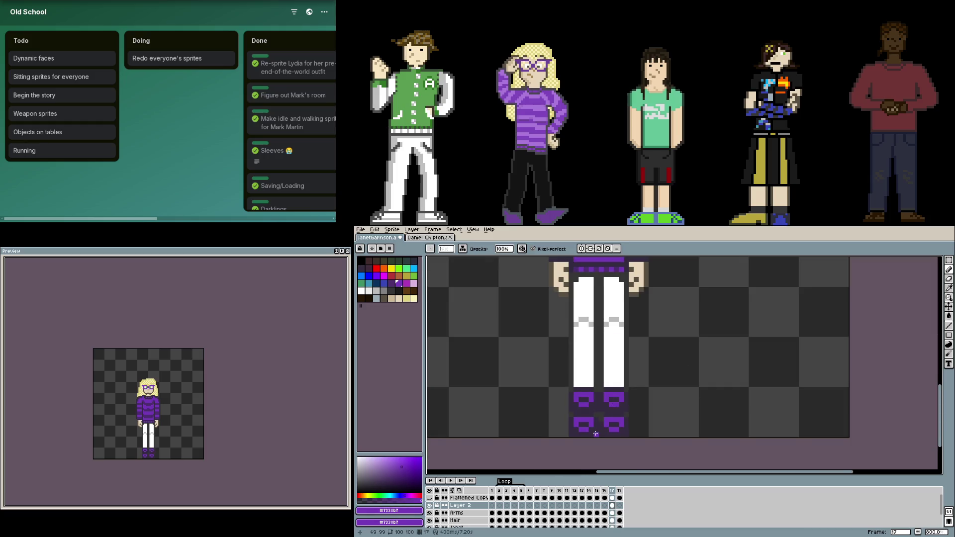
- Fill the gap between the legs with the dark grey from between the boots
{"action": "scroll", "coordinate": [594, 365], "scroll_direction": "up", "scroll_amount": 1}
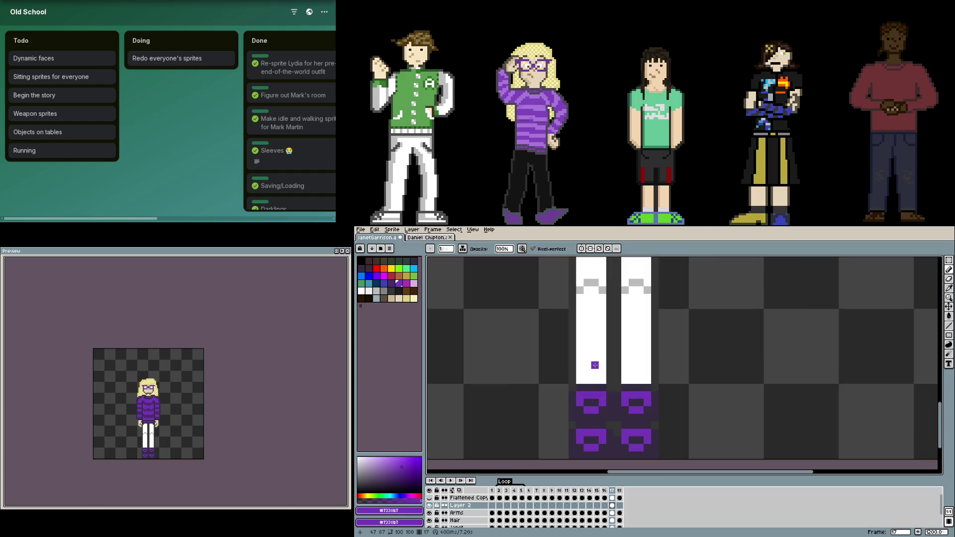
{"action": "left_click", "coordinate": [613, 424], "text": "alt"}
{"action": "key", "text": "g"}
{"action": "scroll", "coordinate": [588, 396], "scroll_direction": "up", "scroll_amount": 3}
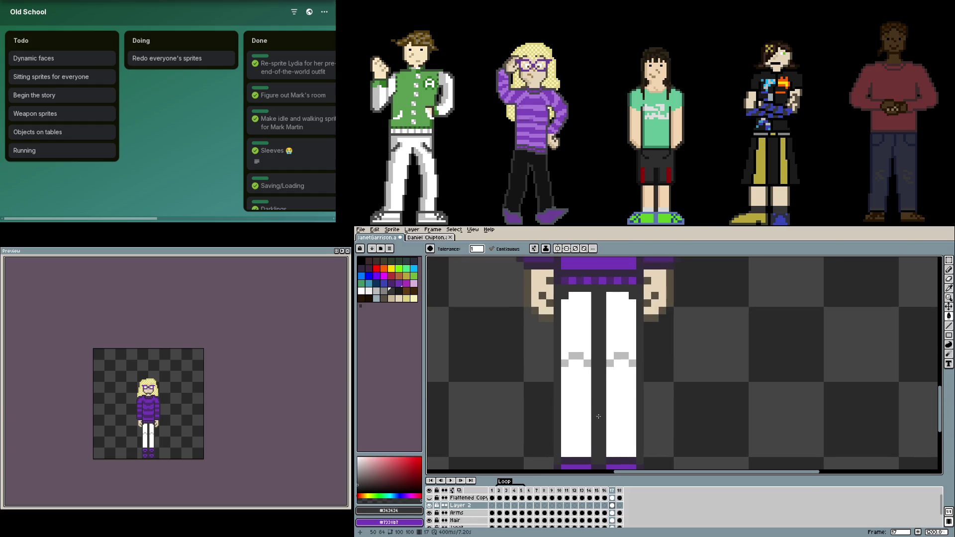
{"action": "scroll", "coordinate": [598, 418], "scroll_direction": "down", "scroll_amount": 1}
{"action": "left_click", "coordinate": [599, 392]}
{"action": "scroll", "coordinate": [598, 378], "scroll_direction": "down", "scroll_amount": 1}
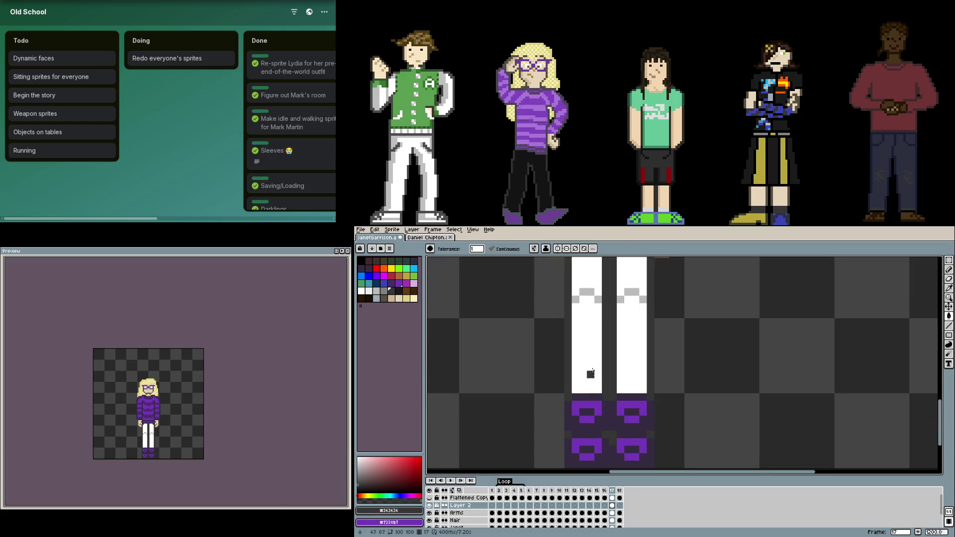
- Fill the four white trouser sections with the dark trouser colour
{"action": "key", "text": "b"}
{"action": "scroll", "coordinate": [598, 366], "scroll_direction": "up", "scroll_amount": 1}
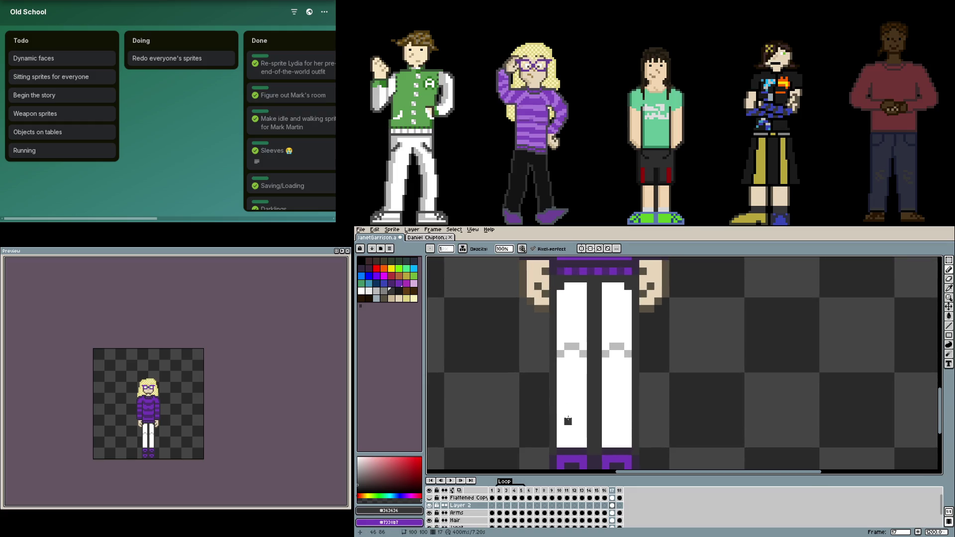
{"action": "left_click", "coordinate": [399, 292]}
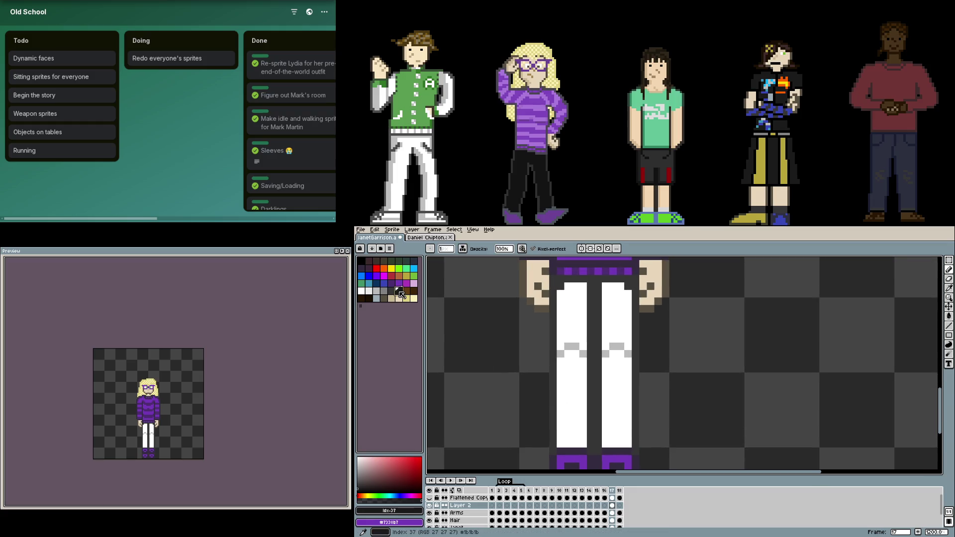
{"action": "key", "text": "g"}
{"action": "left_click", "coordinate": [575, 384]}
{"action": "left_click", "coordinate": [627, 376]}
{"action": "left_click", "coordinate": [617, 319]}
{"action": "left_click", "coordinate": [575, 332]}
{"action": "key", "text": "i"}
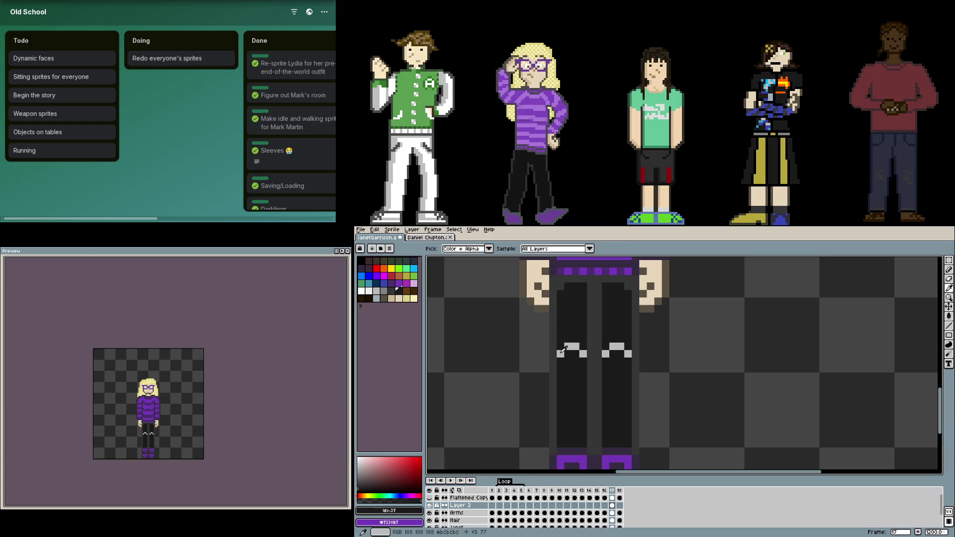
{"action": "left_click", "coordinate": [554, 354]}
{"action": "key", "text": "g"}
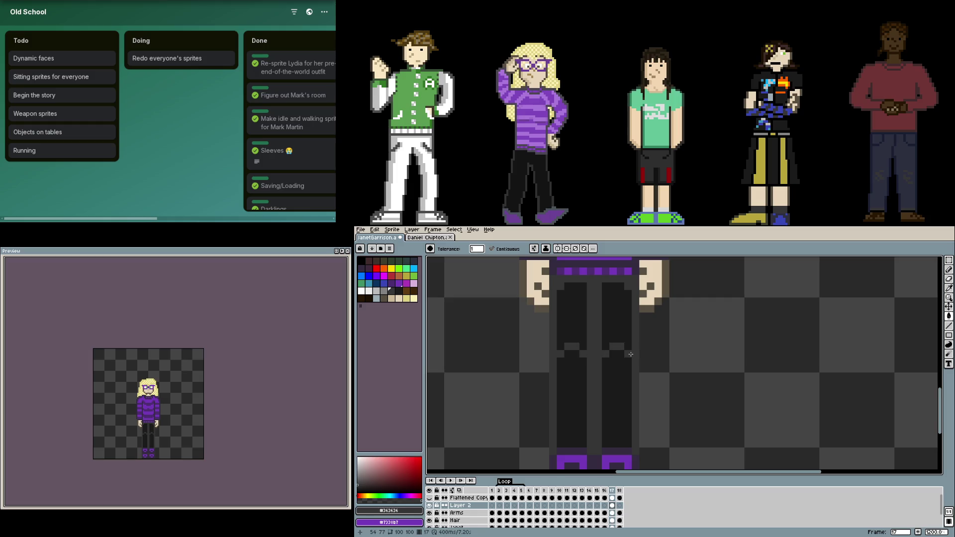
- Toggle Layer 2's visibility off and on to compare the dark trousers
{"action": "scroll", "coordinate": [629, 384], "scroll_direction": "down", "scroll_amount": 2}
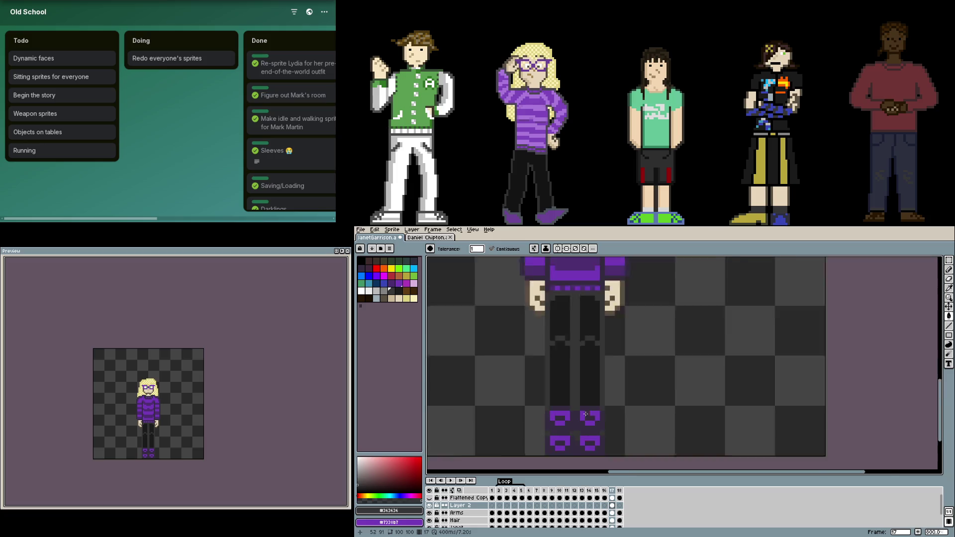
{"action": "scroll", "coordinate": [628, 384], "scroll_direction": "down", "scroll_amount": 1}
{"action": "left_click", "coordinate": [430, 506]}
{"action": "left_click", "coordinate": [431, 505]}
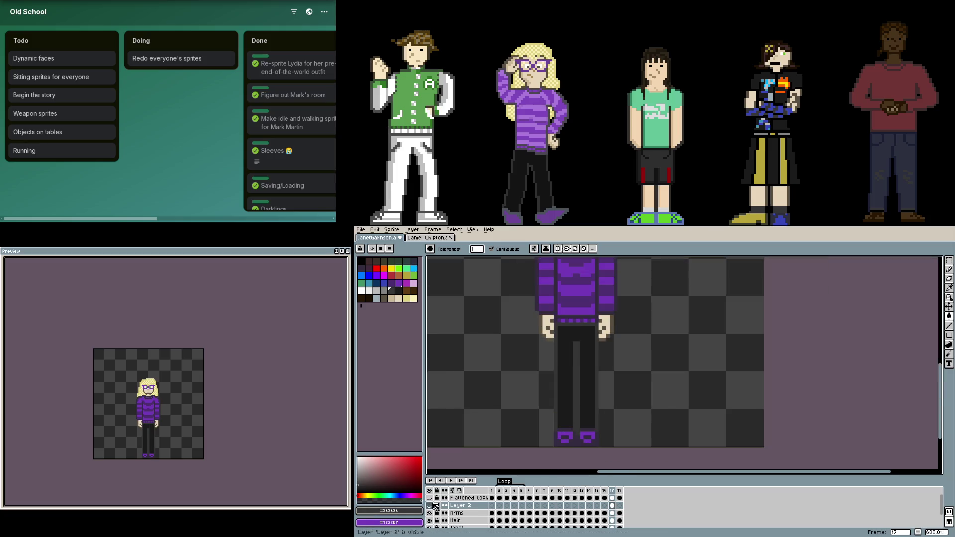
- Delete the old legs from the body layer at frame 17, then hide Layer 2 and the body layer
{"action": "scroll", "coordinate": [485, 522], "scroll_direction": "down", "scroll_amount": 1}
{"action": "left_click", "coordinate": [613, 520]}
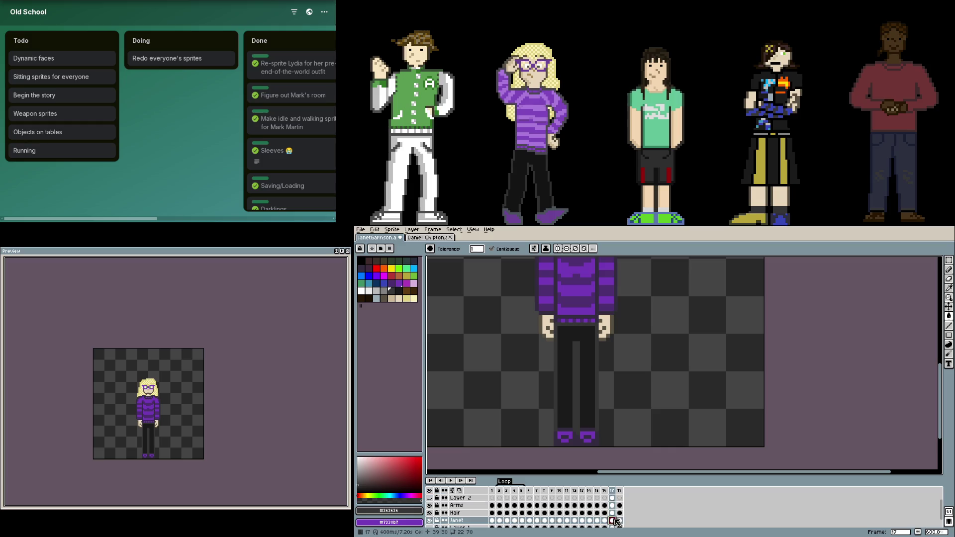
{"action": "key", "text": "m"}
{"action": "left_click_drag", "start_coordinate": [597, 446], "coordinate": [556, 327]}
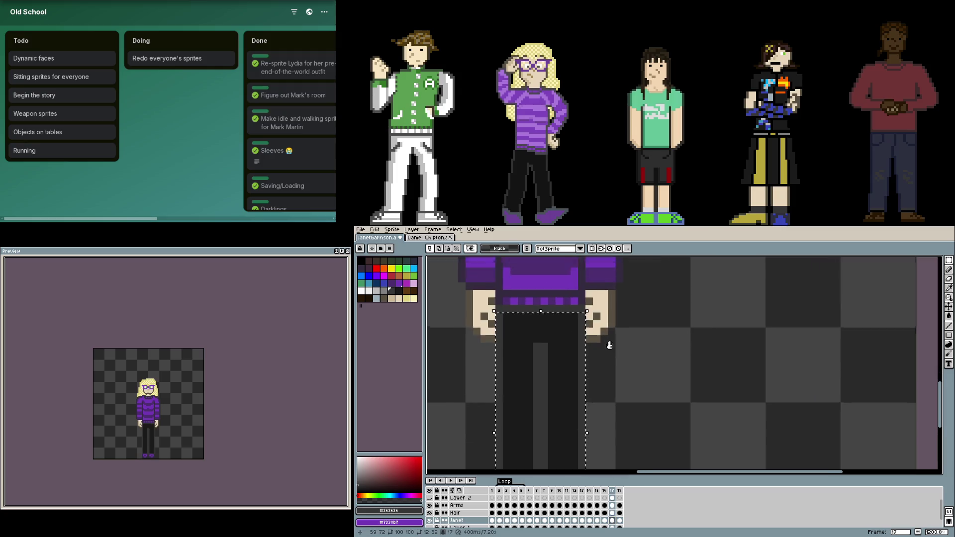
{"action": "scroll", "coordinate": [597, 298], "scroll_direction": "up", "scroll_amount": 3}
{"action": "key", "text": "Delete"}
{"action": "scroll", "coordinate": [597, 298], "scroll_direction": "up", "scroll_amount": 2}
{"action": "left_click_drag", "start_coordinate": [602, 373], "coordinate": [513, 373]}
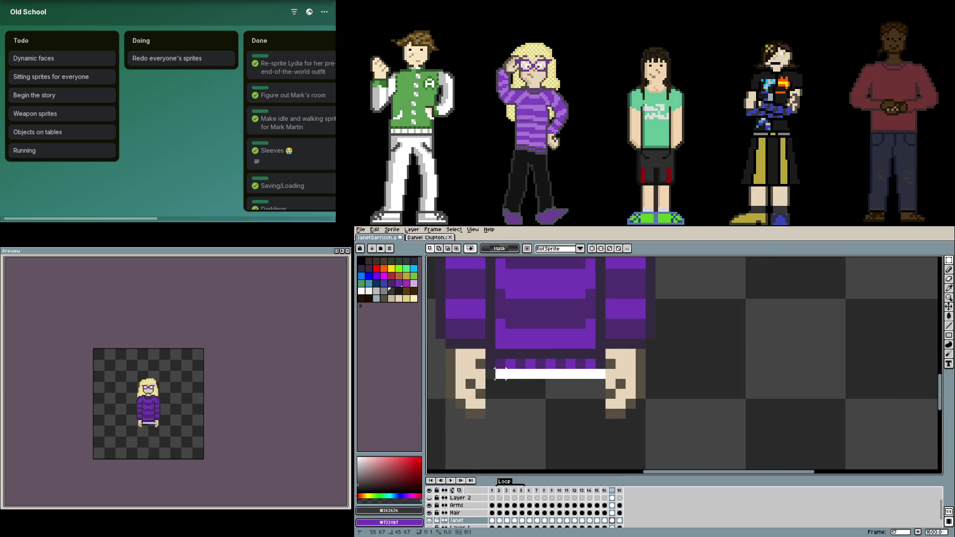
{"action": "left_click", "coordinate": [429, 498]}
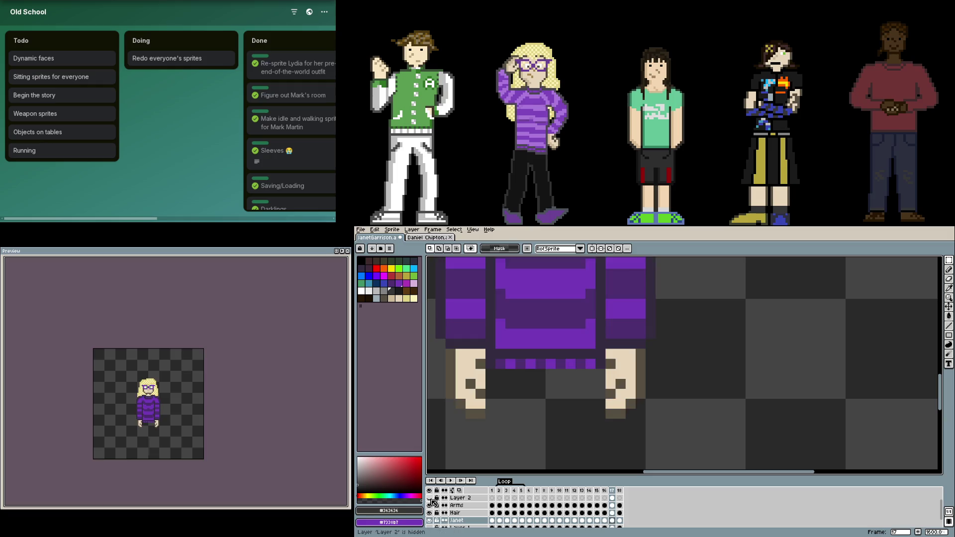
{"action": "left_click", "coordinate": [430, 520]}
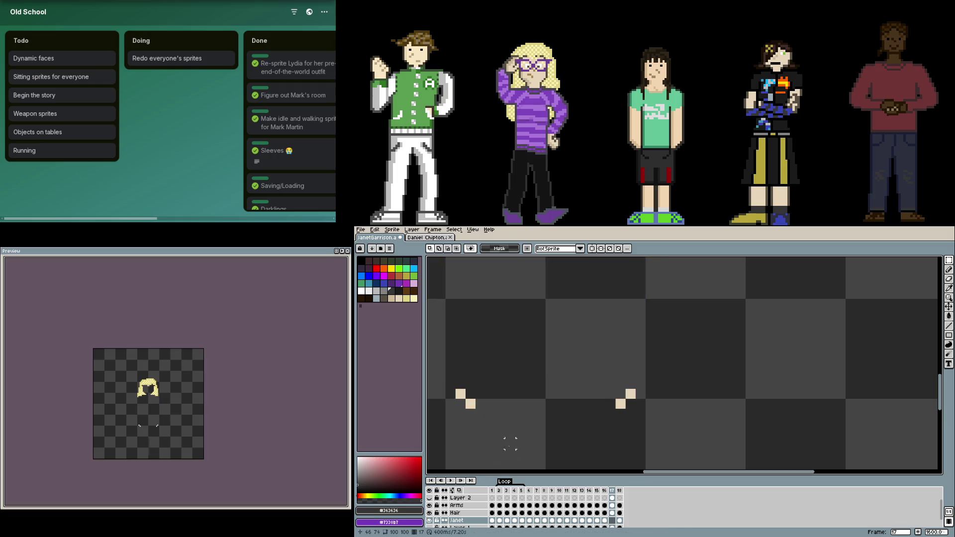
- Adjust and commit the hands on the Arms layer, then paste the hand onto frame 17's body layer
{"action": "left_click", "coordinate": [613, 506]}
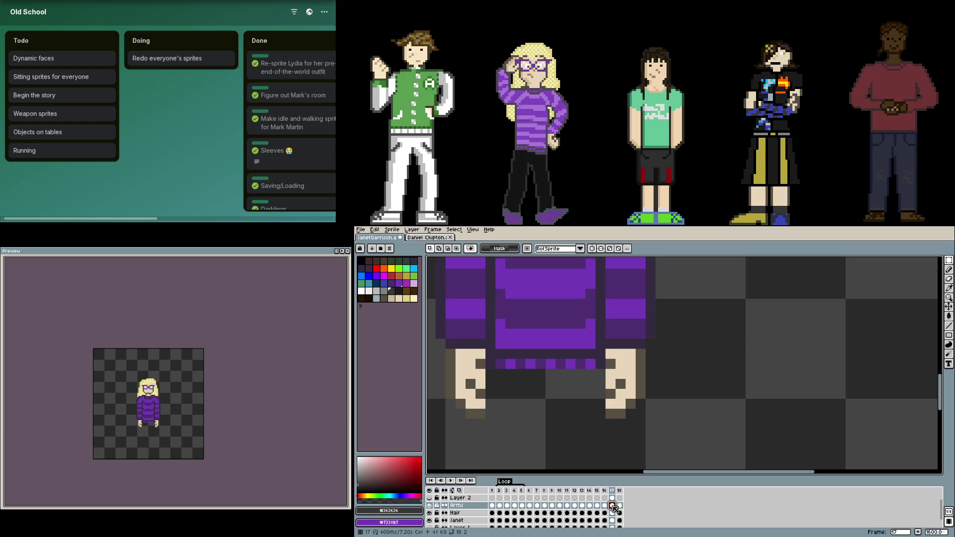
{"action": "left_click_drag", "start_coordinate": [690, 364], "coordinate": [431, 436]}
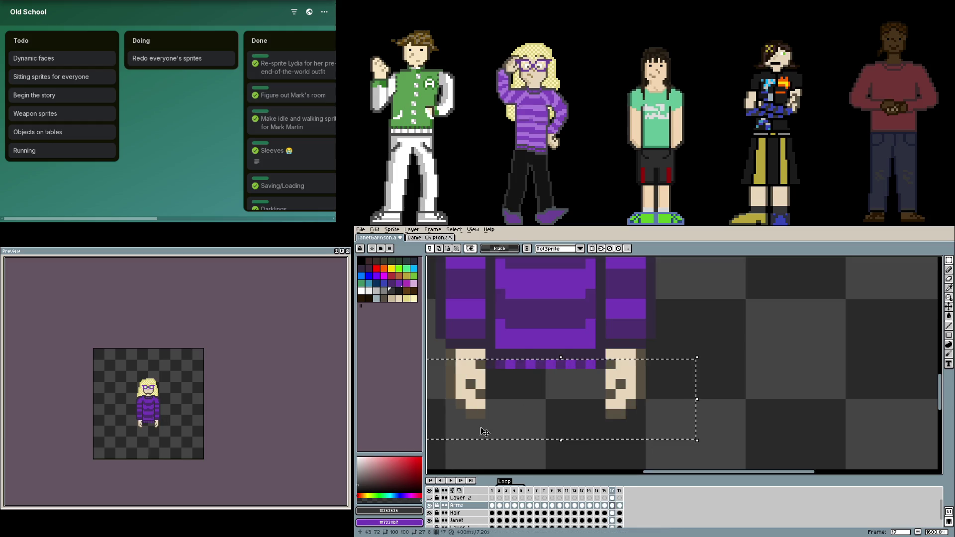
{"action": "left_click", "coordinate": [522, 438]}
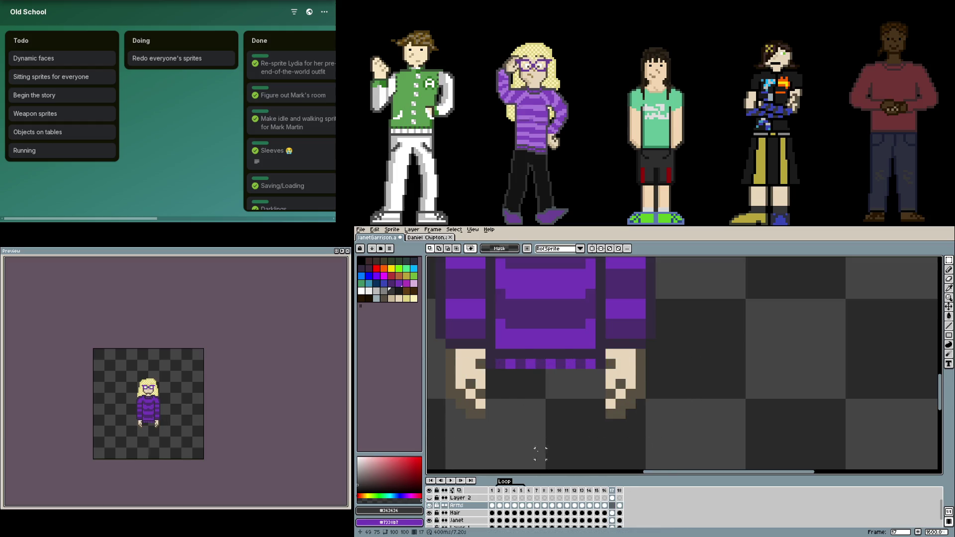
{"action": "left_click", "coordinate": [612, 520]}
{"action": "key", "text": "ctrl+v"}
{"action": "key", "text": "Return"}
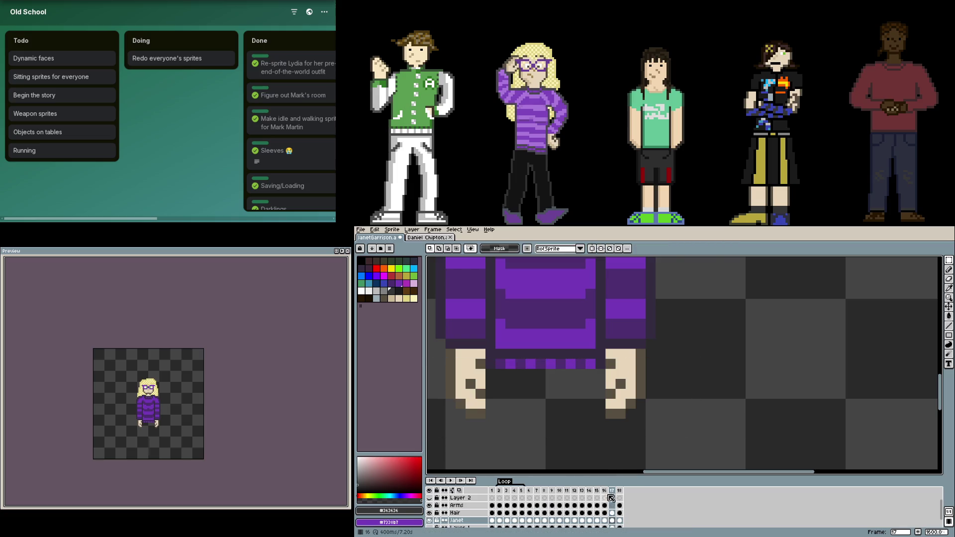
- Paste and commit the new hand shape on frame 15
{"action": "left_click", "coordinate": [606, 506]}
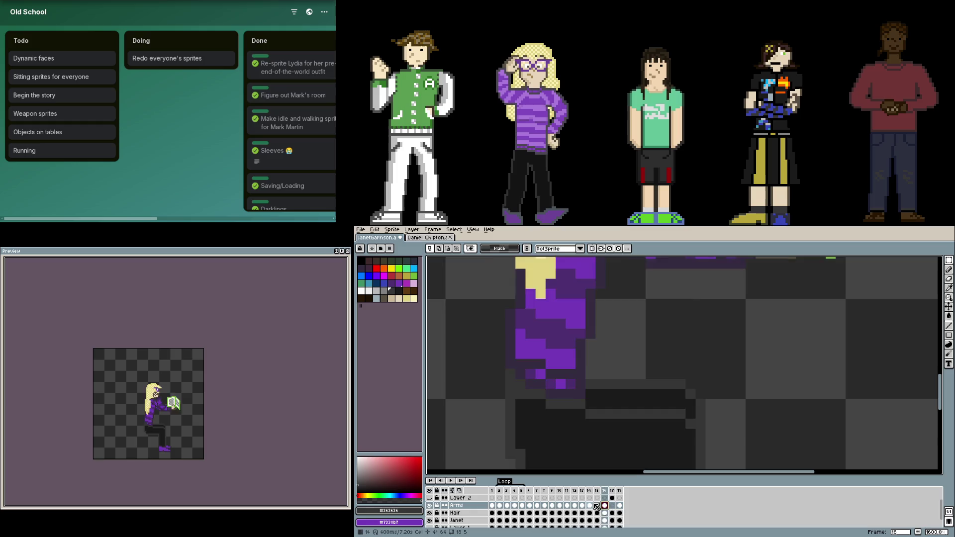
{"action": "left_click", "coordinate": [596, 505]}
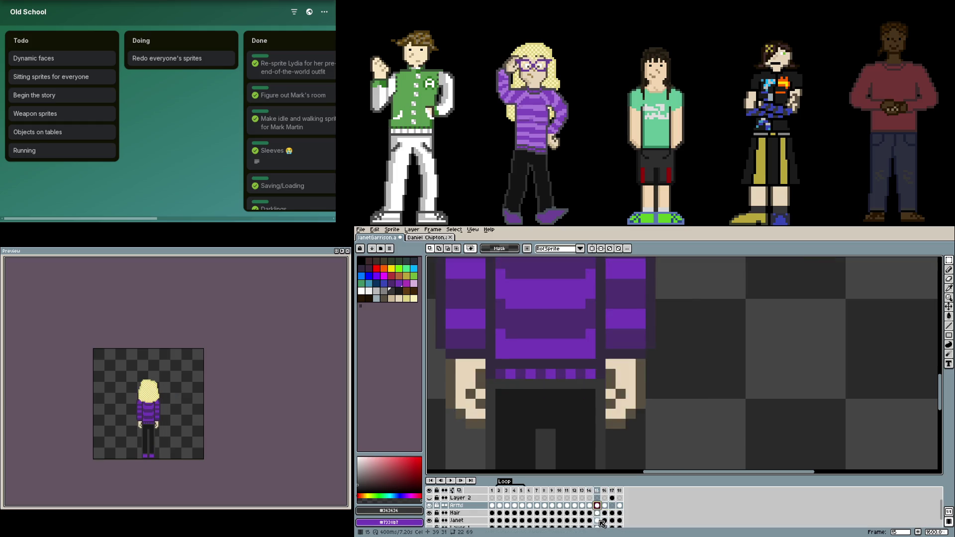
{"action": "key", "text": "ctrl+v"}
{"action": "key", "text": "Return"}
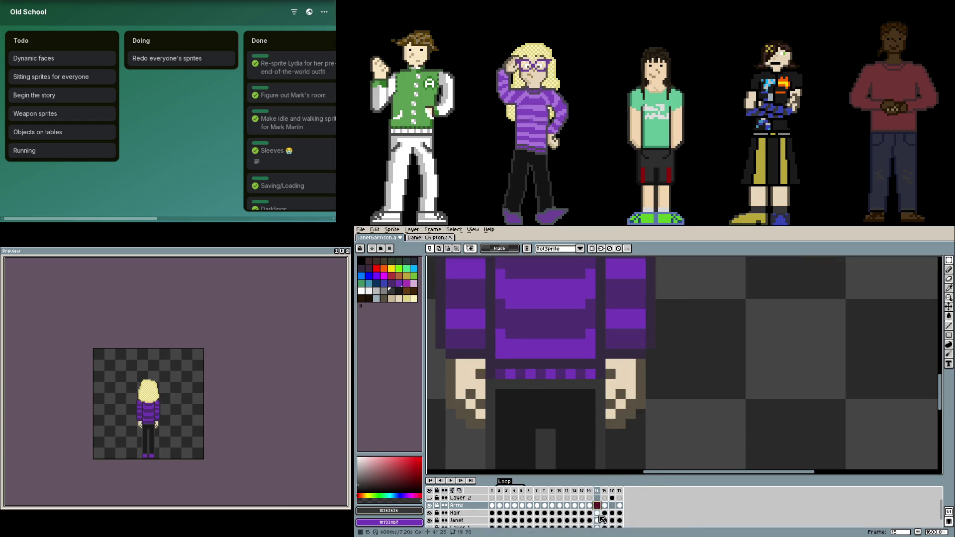
- Check frames 14 and 12, then paste and commit the new hand on frame 10 and the next frame
{"action": "left_click", "coordinate": [590, 506]}
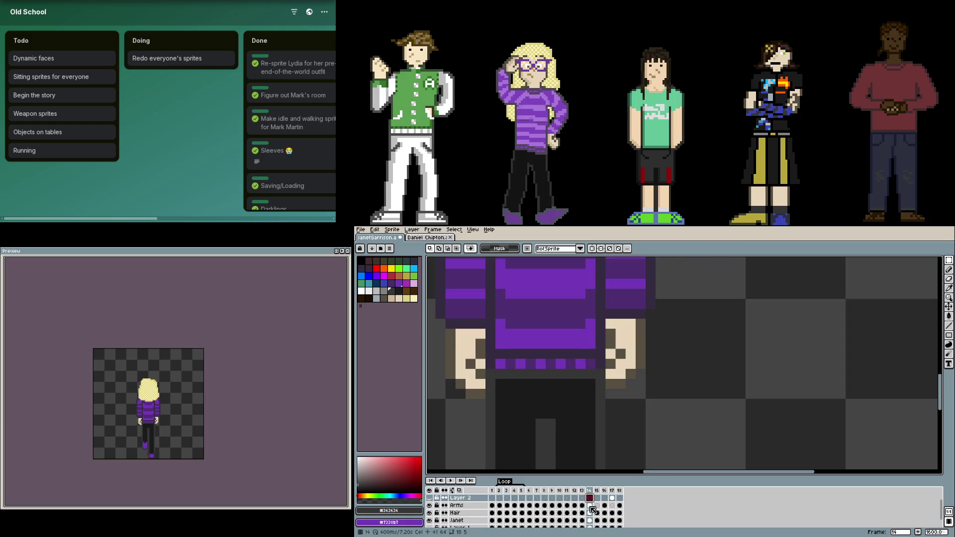
{"action": "left_click", "coordinate": [582, 506]}
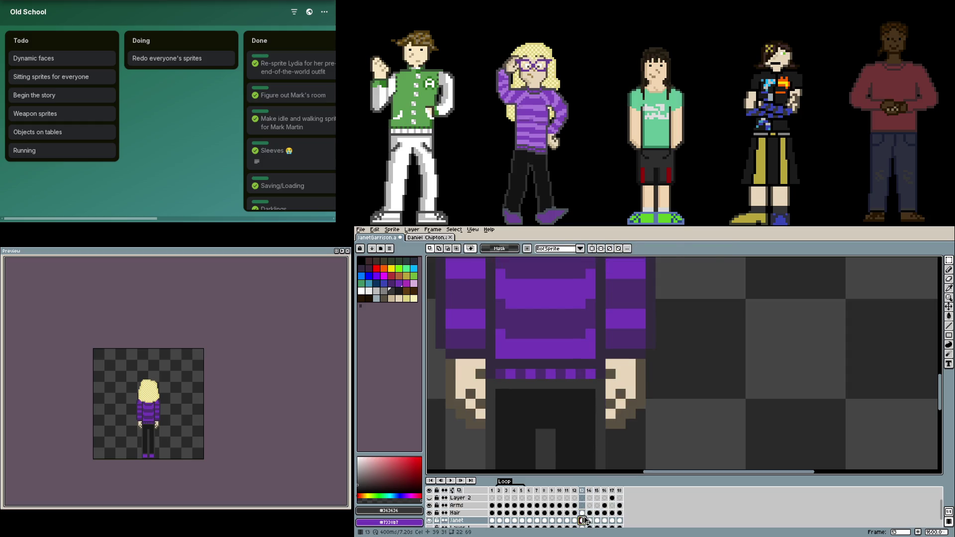
{"action": "left_click", "coordinate": [574, 506]}
{"action": "left_click", "coordinate": [567, 506]}
{"action": "key", "text": "ctrl+v"}
{"action": "key", "text": "Return"}
{"action": "left_click", "coordinate": [560, 505]}
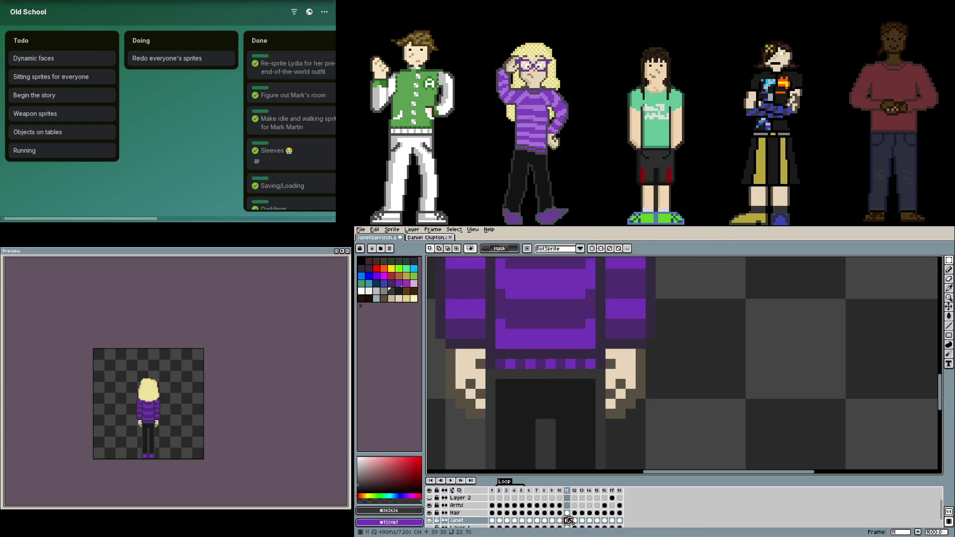
{"action": "key", "text": "ctrl+v"}
{"action": "key", "text": "Return"}
- Compare the hands across frames 9, 10, 8 and 6, and check frame 18's back view
{"action": "left_click", "coordinate": [552, 505]}
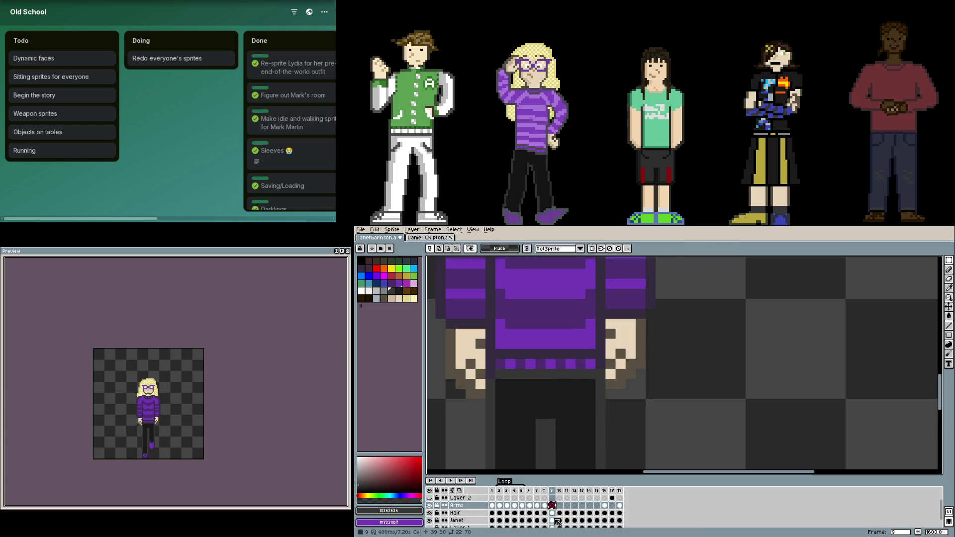
{"action": "left_click", "coordinate": [560, 520]}
{"action": "left_click", "coordinate": [552, 520]}
{"action": "left_click", "coordinate": [560, 520]}
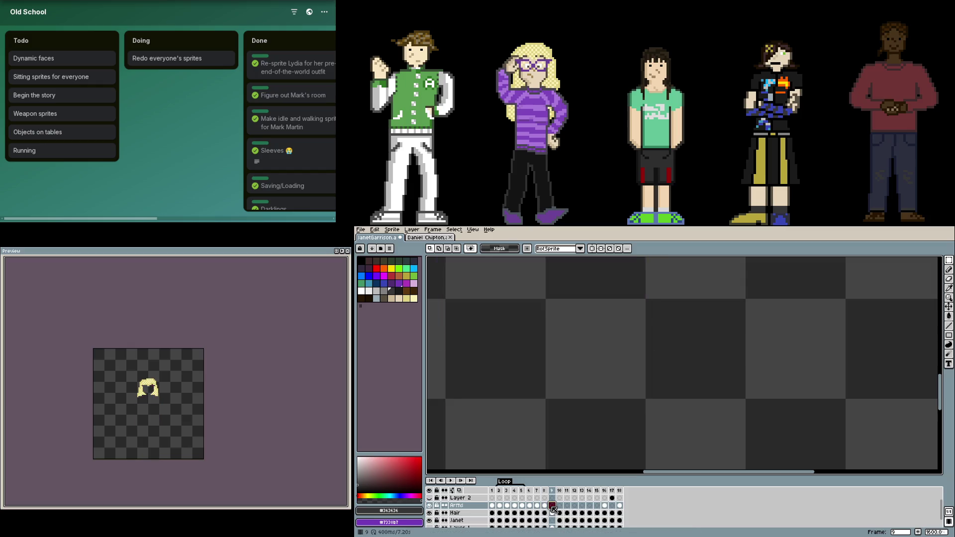
{"action": "left_click", "coordinate": [552, 520]}
{"action": "left_click", "coordinate": [552, 506]}
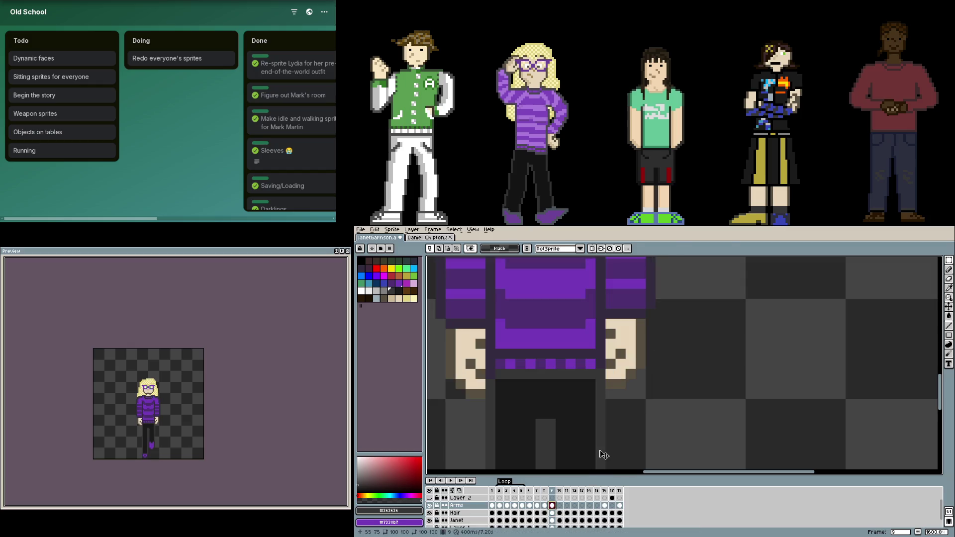
{"action": "left_click", "coordinate": [552, 520]}
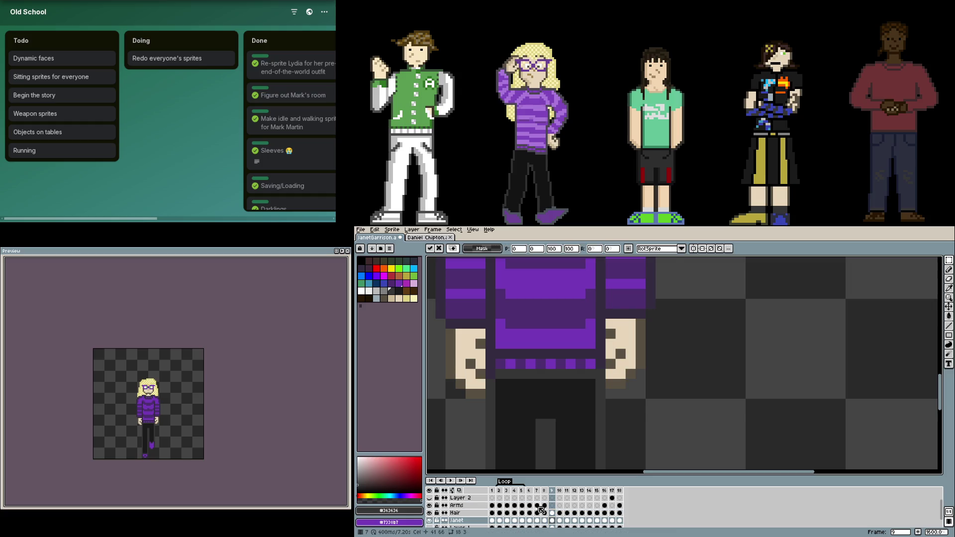
{"action": "left_click", "coordinate": [545, 520]}
{"action": "left_click", "coordinate": [537, 512]}
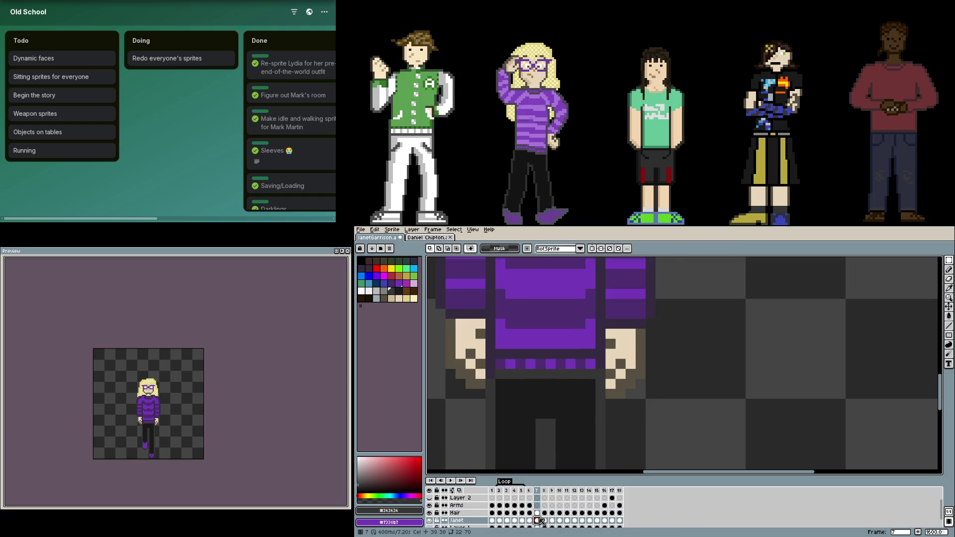
{"action": "left_click", "coordinate": [529, 505]}
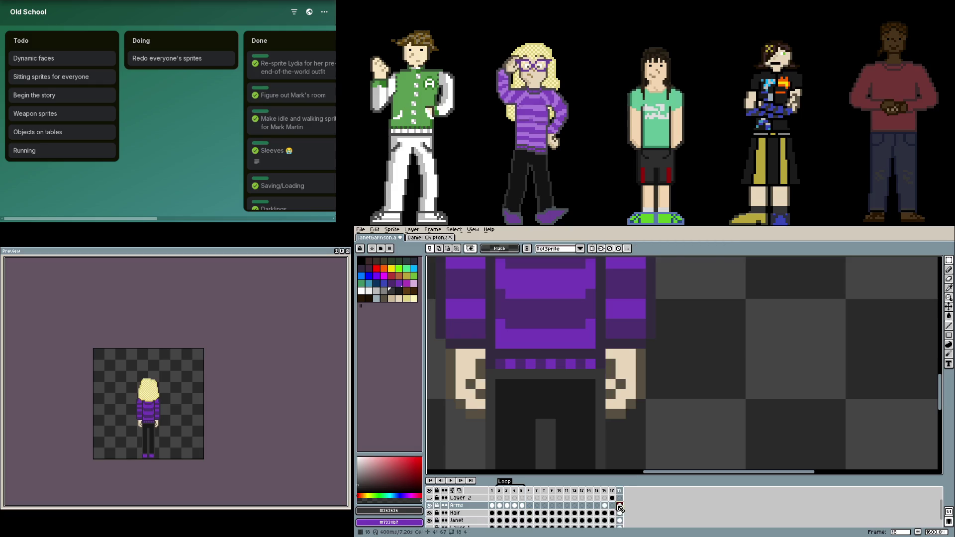
{"action": "left_click", "coordinate": [619, 520]}
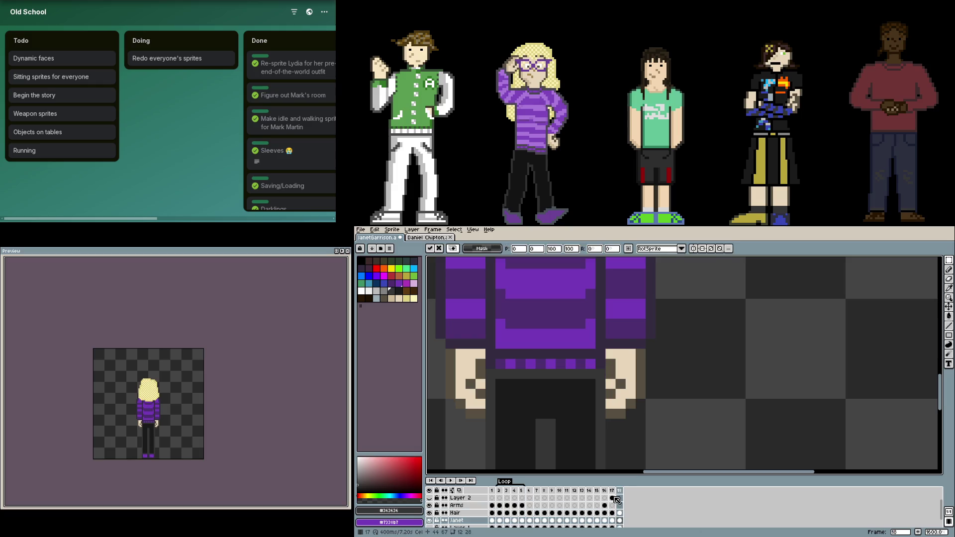
- Nudge the purple shoes up two pixels on frame 17 and move Layer 2 below the Hair layer
{"action": "left_click", "coordinate": [612, 498]}
{"action": "scroll", "coordinate": [602, 437], "scroll_direction": "down", "scroll_amount": 3}
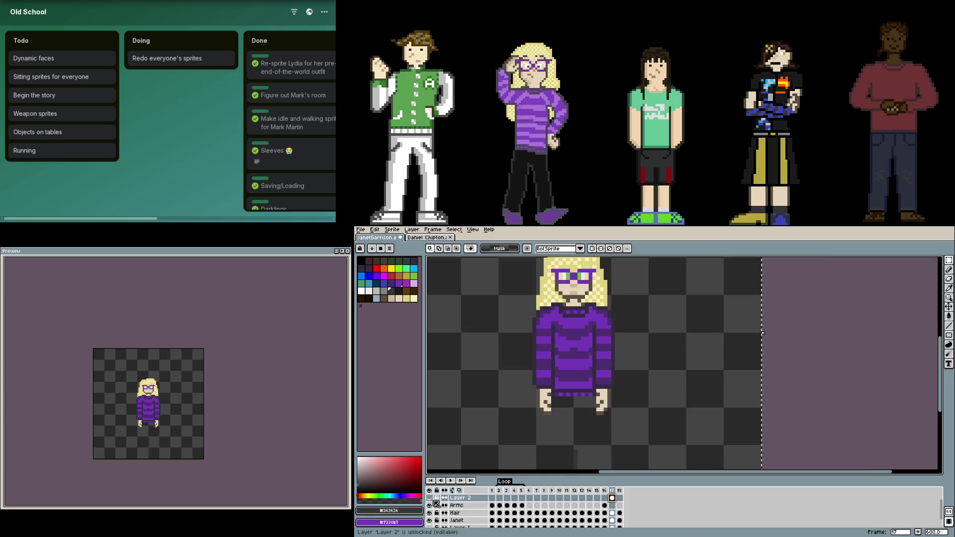
{"action": "scroll", "coordinate": [523, 409], "scroll_direction": "down", "scroll_amount": 1}
{"action": "scroll", "coordinate": [571, 422], "scroll_direction": "up", "scroll_amount": 2}
{"action": "scroll", "coordinate": [714, 391], "scroll_direction": "down", "scroll_amount": 2}
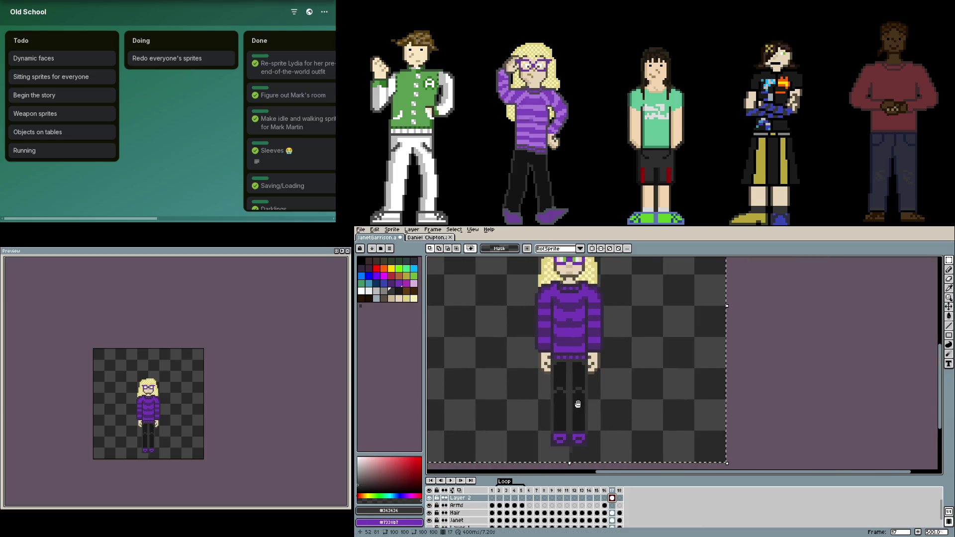
{"action": "scroll", "coordinate": [626, 418], "scroll_direction": "up", "scroll_amount": 1}
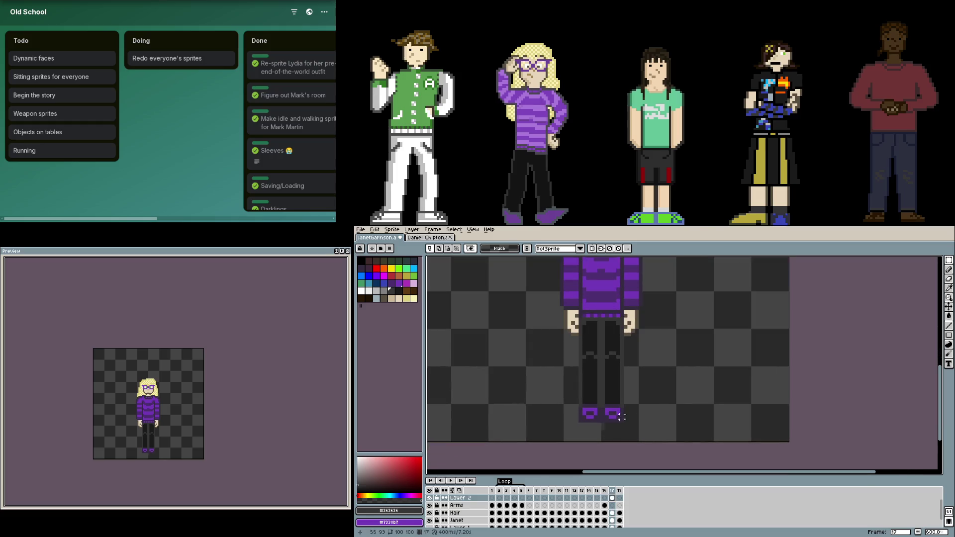
{"action": "left_click_drag", "start_coordinate": [626, 428], "coordinate": [570, 390]}
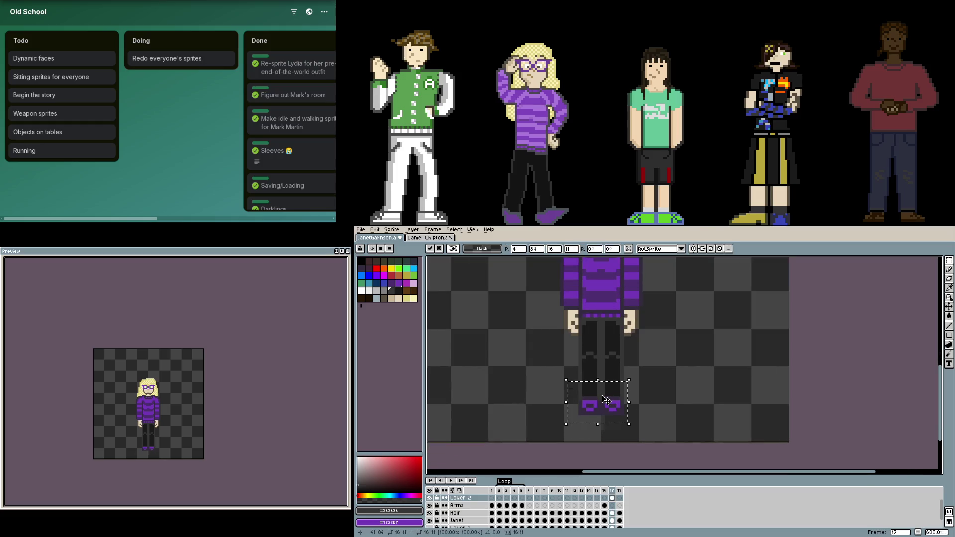
{"action": "key", "text": "Up"}
{"action": "key", "text": "Up"}
{"action": "key", "text": "ctrl+d"}
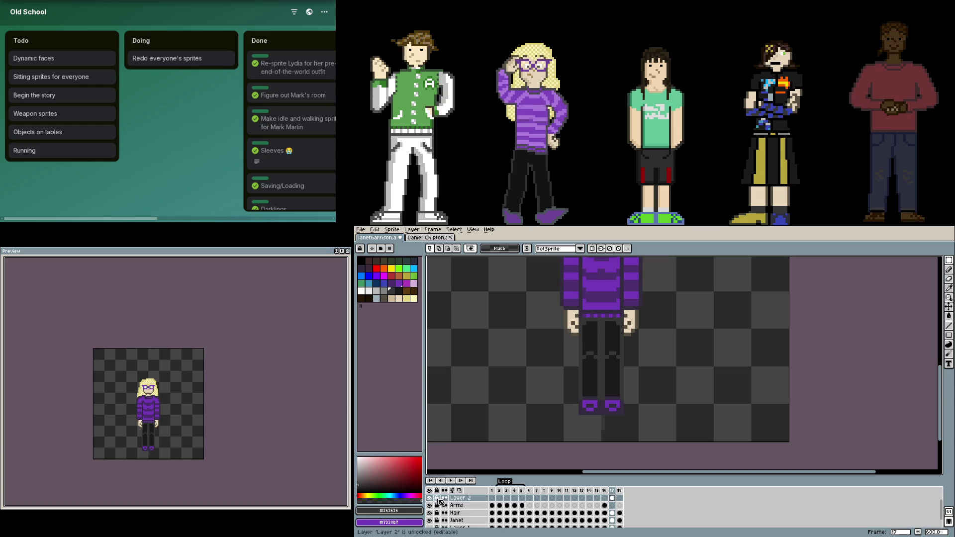
{"action": "left_click", "coordinate": [460, 498]}
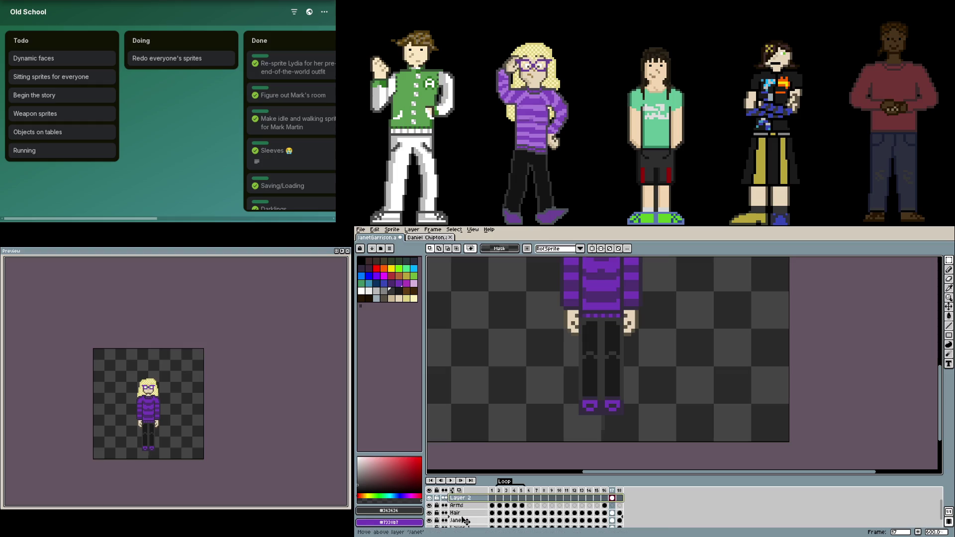
{"action": "left_click_drag", "start_coordinate": [468, 505], "coordinate": [467, 517]}
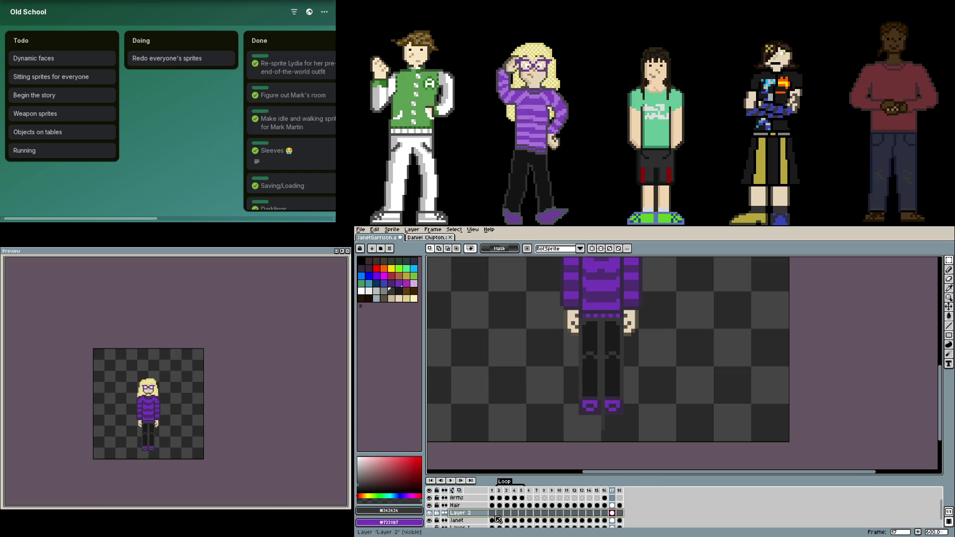
- Merge Layer 2 down into the Janet layer with Ctrl+E
{"action": "key", "text": "ctrl+e"}
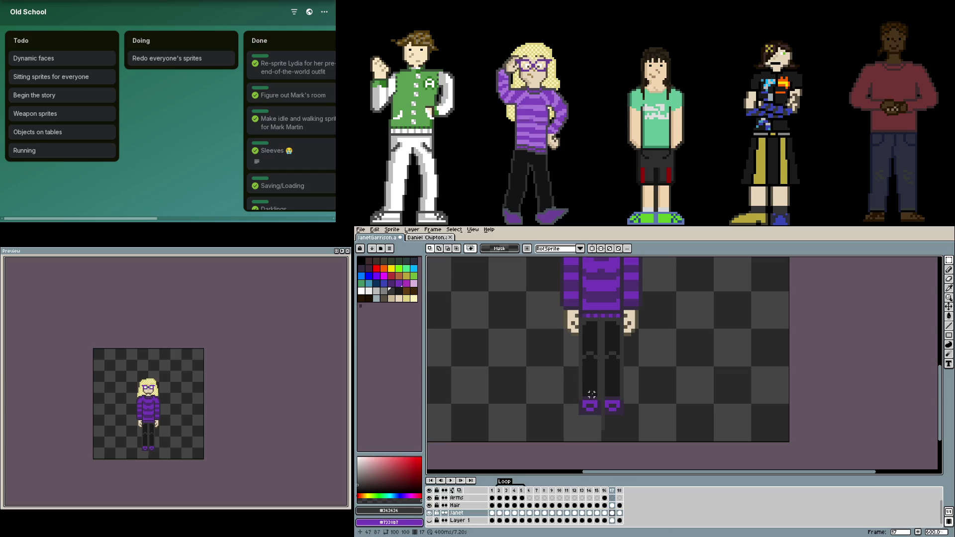
{"action": "scroll", "coordinate": [559, 449], "scroll_direction": "up", "scroll_amount": 2}
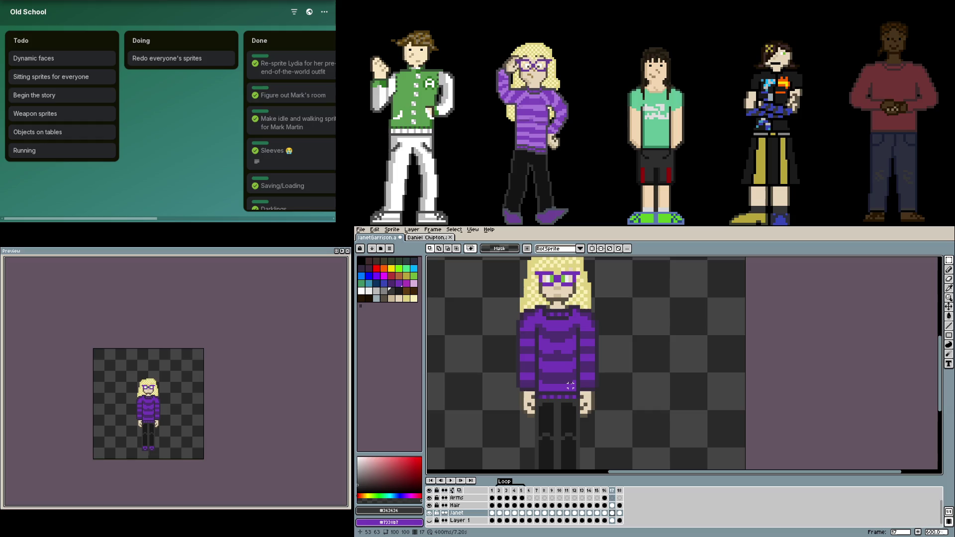
{"action": "scroll", "coordinate": [570, 385], "scroll_direction": "up", "scroll_amount": 3}
{"action": "scroll", "coordinate": [586, 378], "scroll_direction": "down", "scroll_amount": 2}
{"action": "scroll", "coordinate": [603, 369], "scroll_direction": "up", "scroll_amount": 1}
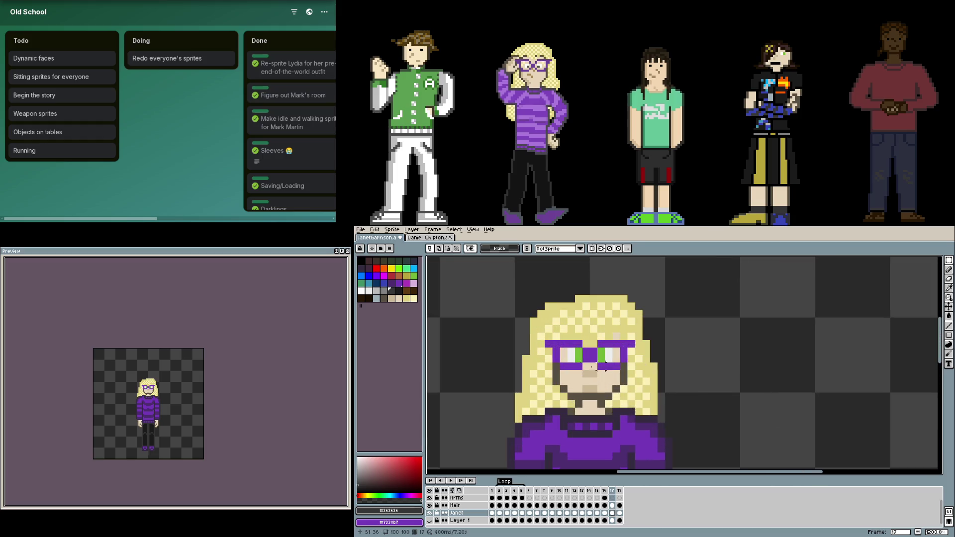
- Paint the green pixel in the right eye with the eye-white colour and recentre the sprite
{"action": "key", "text": "b"}
{"action": "scroll", "coordinate": [573, 354], "scroll_direction": "up", "scroll_amount": 1}
{"action": "left_click", "coordinate": [640, 354], "text": "alt"}
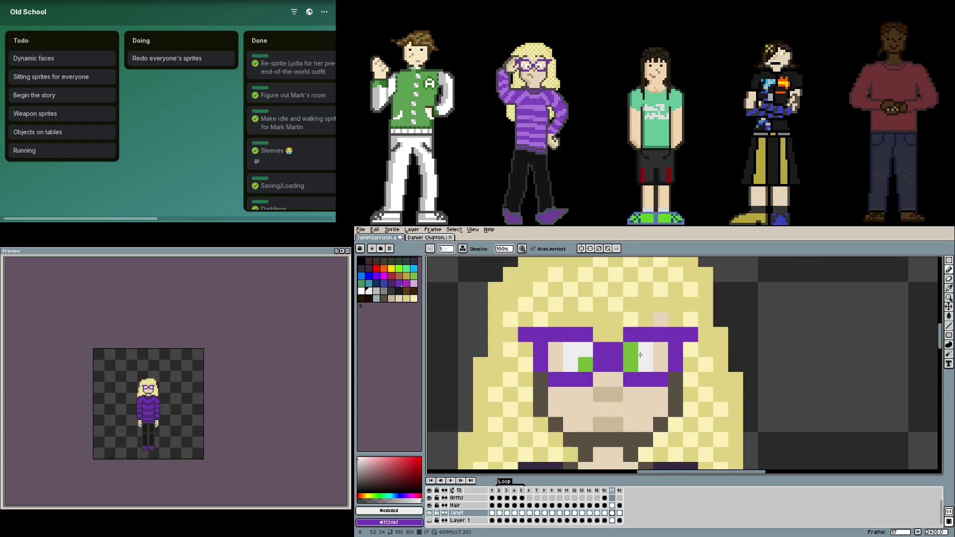
{"action": "left_click", "coordinate": [632, 349]}
{"action": "scroll", "coordinate": [631, 351], "scroll_direction": "down", "scroll_amount": 4}
{"action": "scroll", "coordinate": [614, 382], "scroll_direction": "down", "scroll_amount": 2}
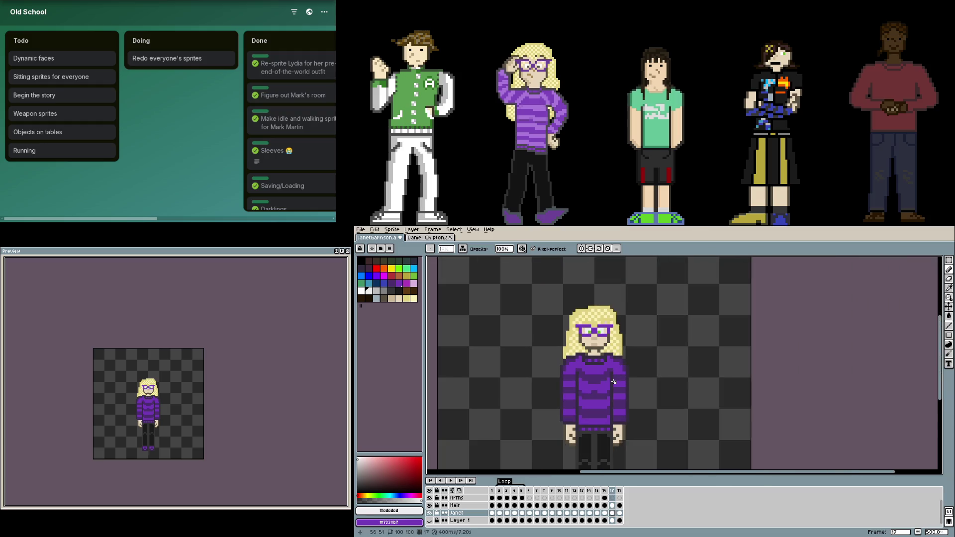
{"action": "left_click_drag", "start_coordinate": [621, 404], "coordinate": [643, 373]}
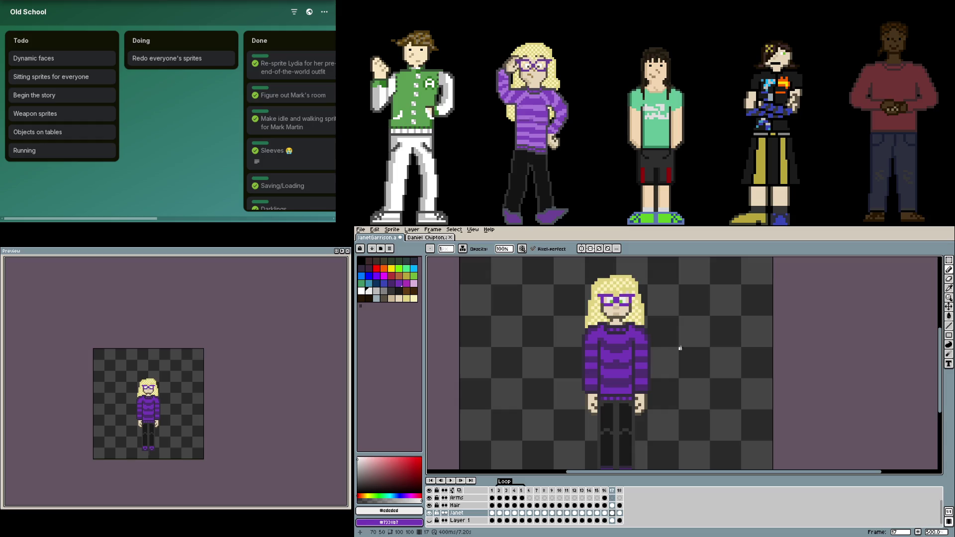
{"action": "scroll", "coordinate": [748, 338], "scroll_direction": "down", "scroll_amount": 1}
- Move the arm on the sprite's left side out beside the body
{"action": "key", "text": "m"}
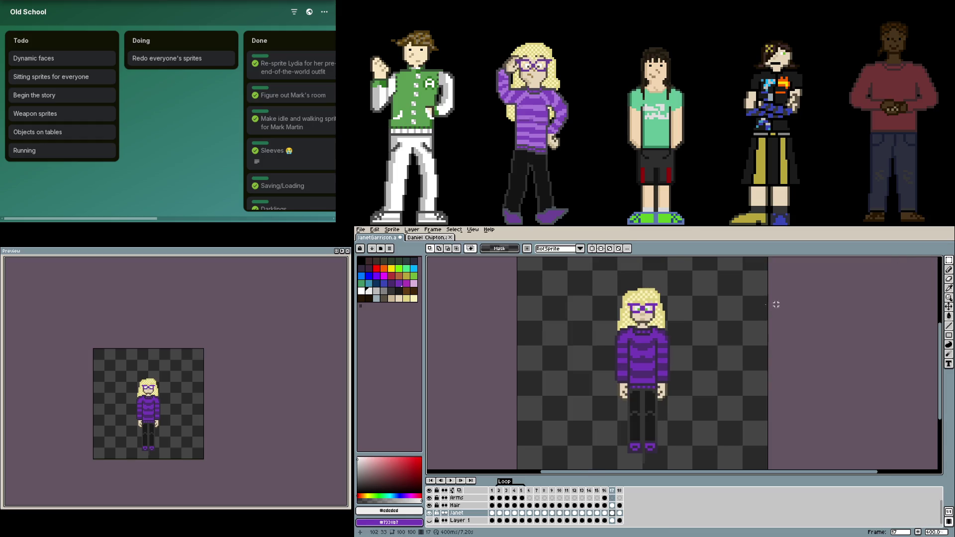
{"action": "left_click_drag", "start_coordinate": [595, 272], "coordinate": [698, 363]}
{"action": "left_click", "coordinate": [729, 341]}
{"action": "scroll", "coordinate": [621, 377], "scroll_direction": "up", "scroll_amount": 1}
{"action": "scroll", "coordinate": [622, 388], "scroll_direction": "up", "scroll_amount": 1}
{"action": "mouse_move", "coordinate": [630, 405]}
{"action": "left_mouse_down"}
{"action": "mouse_move", "coordinate": [609, 300]}
{"action": "mouse_move", "coordinate": [598, 317]}
{"action": "mouse_move", "coordinate": [529, 318]}
{"action": "left_mouse_up"}
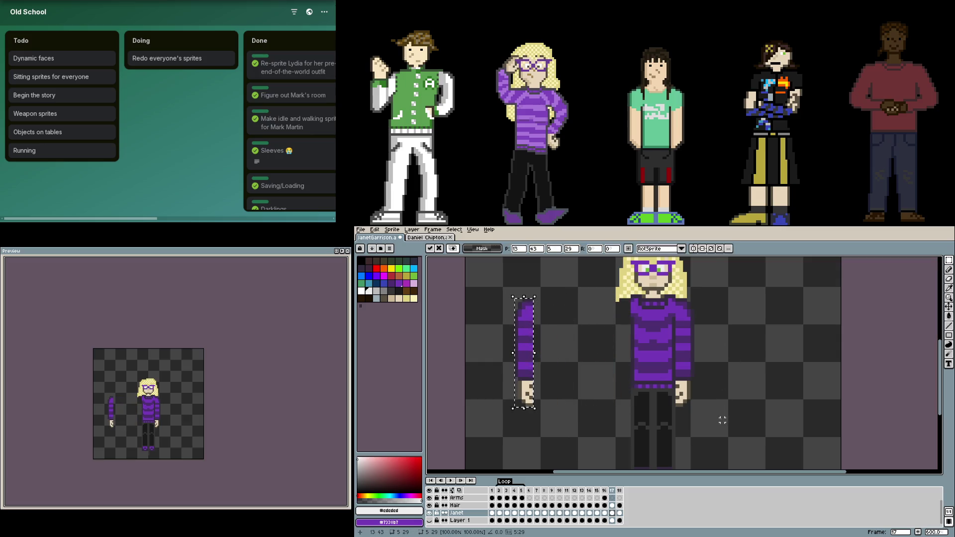
- Delete the arm on the sprite's right side and clear the selection
{"action": "left_click_drag", "start_coordinate": [724, 423], "coordinate": [671, 287]}
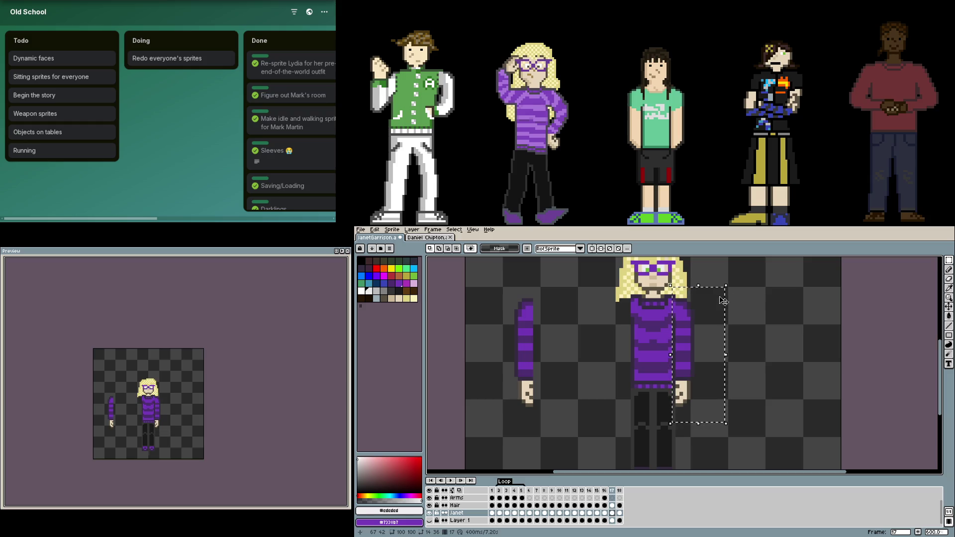
{"action": "left_click", "coordinate": [728, 333]}
{"action": "scroll", "coordinate": [693, 379], "scroll_direction": "up", "scroll_amount": 1}
{"action": "left_click_drag", "start_coordinate": [682, 449], "coordinate": [653, 298]}
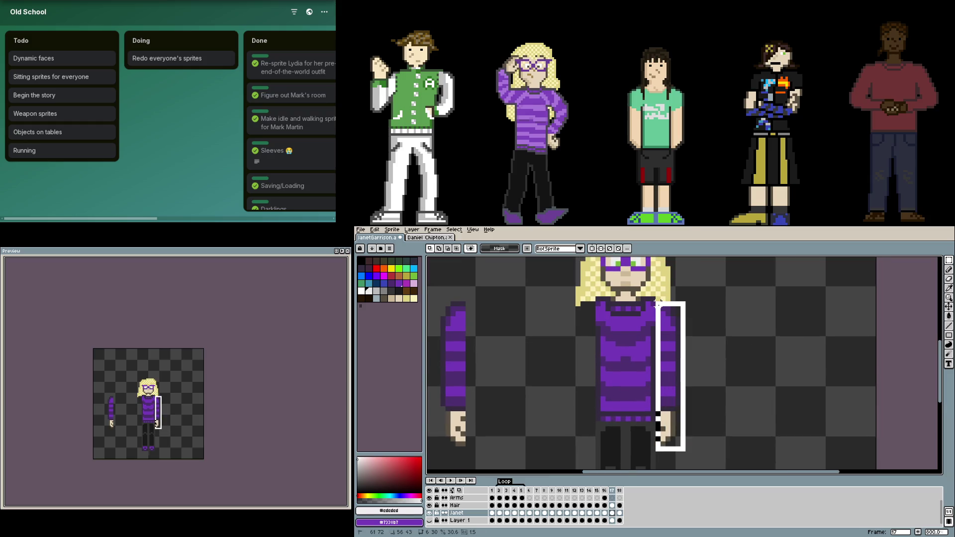
{"action": "key", "text": "Delete"}
{"action": "left_click", "coordinate": [743, 308]}
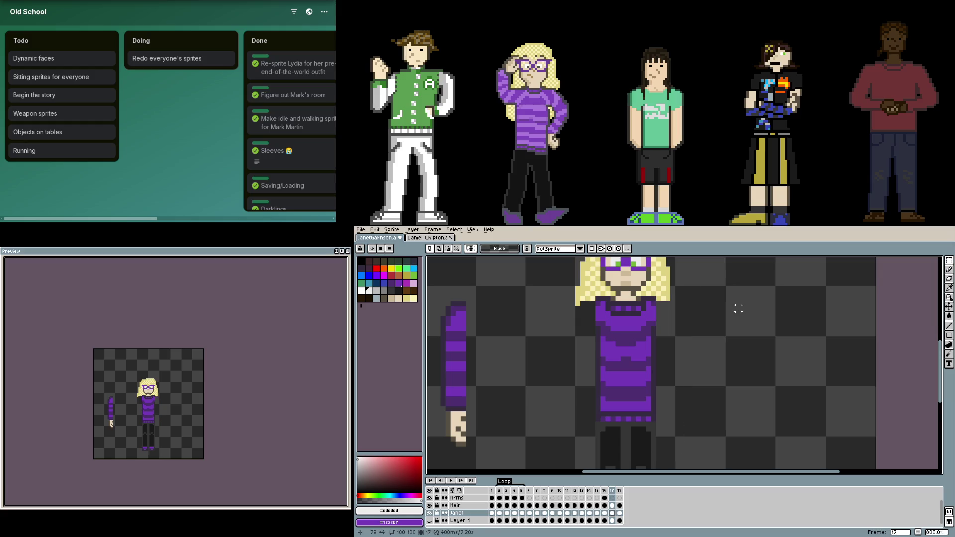
{"action": "scroll", "coordinate": [738, 309], "scroll_direction": "down", "scroll_amount": 1}
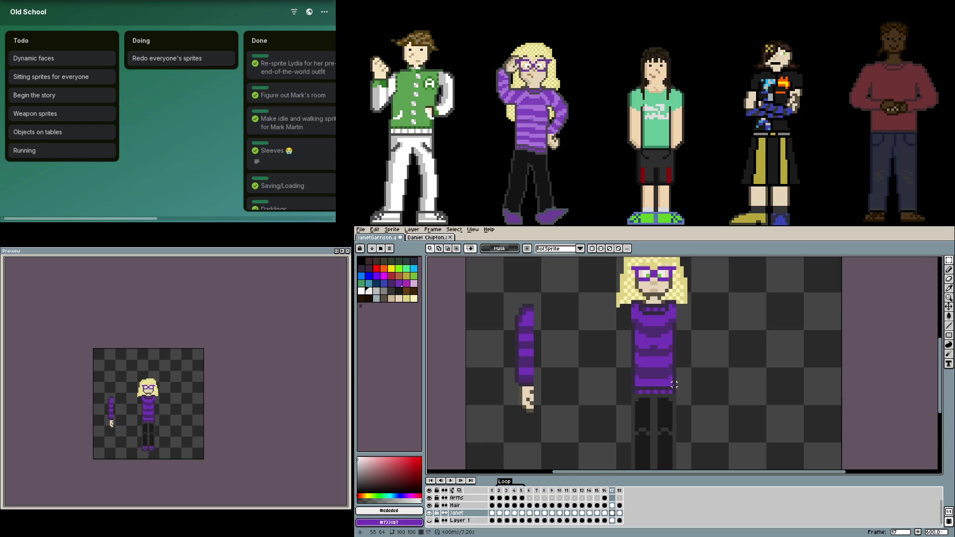
- Zoom in on Janet's face and try marking a rectangle around her head, then deselect it
{"action": "scroll", "coordinate": [678, 389], "scroll_direction": "up", "scroll_amount": 1}
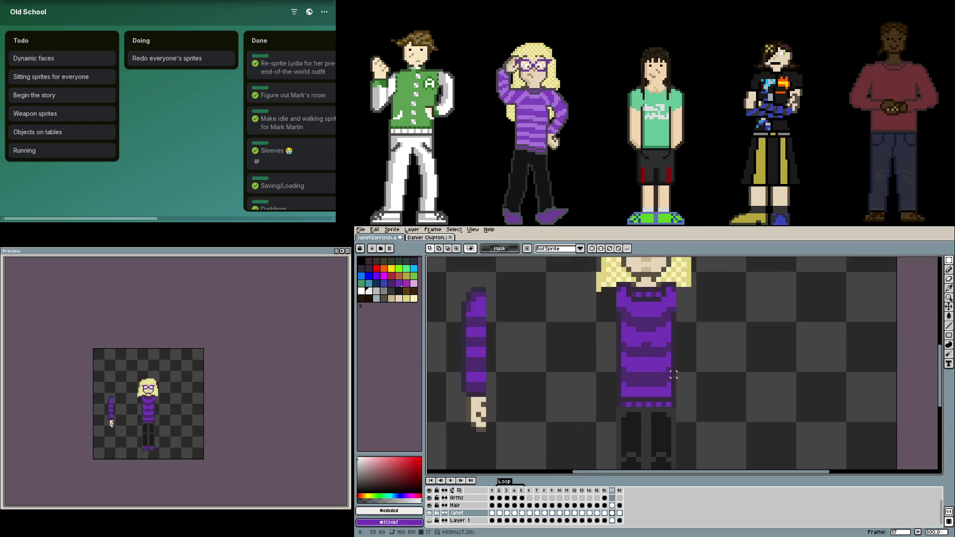
{"action": "left_click_drag", "start_coordinate": [643, 365], "coordinate": [607, 391]}
{"action": "scroll", "coordinate": [557, 263], "scroll_direction": "up", "scroll_amount": 1}
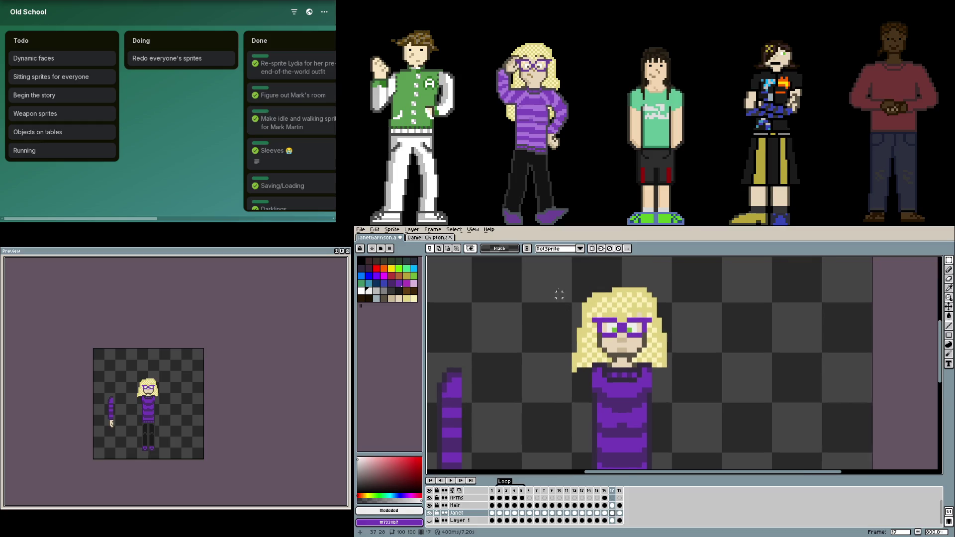
{"action": "left_click_drag", "start_coordinate": [551, 278], "coordinate": [715, 419]}
{"action": "left_click", "coordinate": [629, 386]}
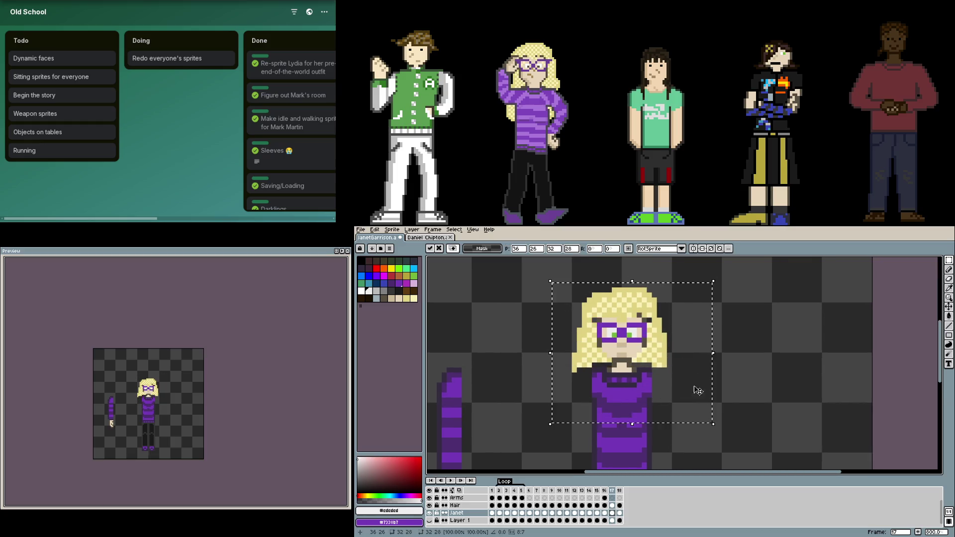
{"action": "key", "text": "u"}
{"action": "left_click_drag", "start_coordinate": [512, 268], "coordinate": [699, 415]}
{"action": "scroll", "coordinate": [739, 367], "scroll_direction": "down", "scroll_amount": 1}
{"action": "left_click", "coordinate": [739, 367]}
{"action": "scroll", "coordinate": [738, 367], "scroll_direction": "up", "scroll_amount": 1}
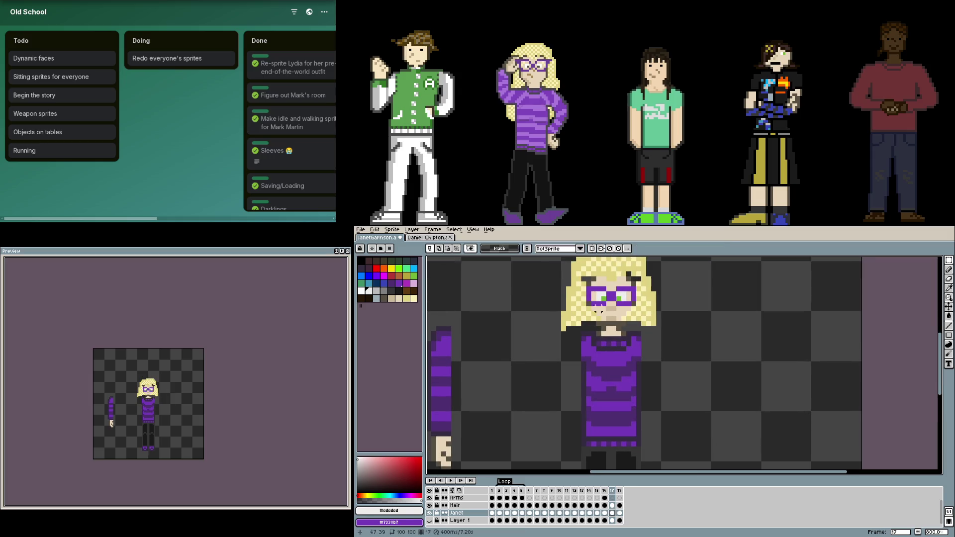
{"action": "scroll", "coordinate": [594, 300], "scroll_direction": "down", "scroll_amount": 1}
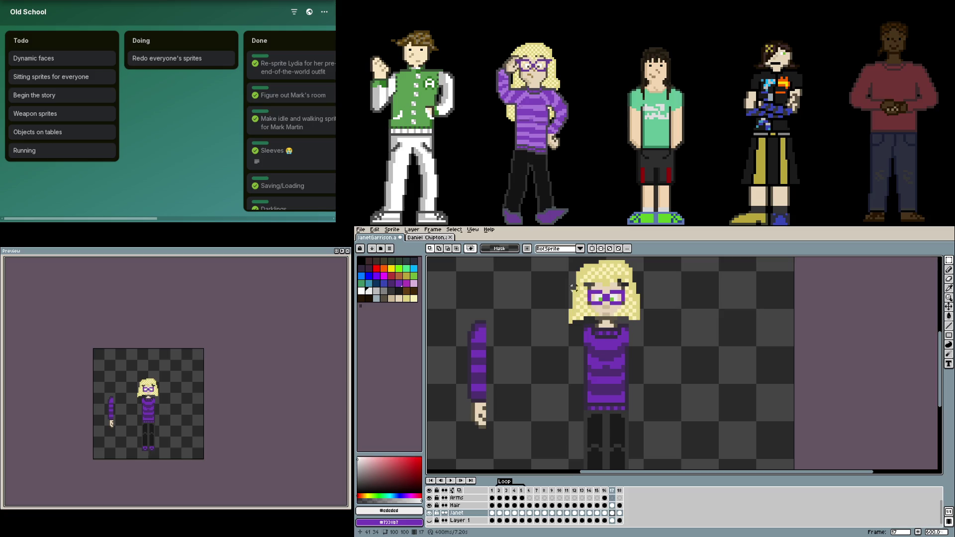
{"action": "left_click_drag", "start_coordinate": [554, 269], "coordinate": [686, 385]}
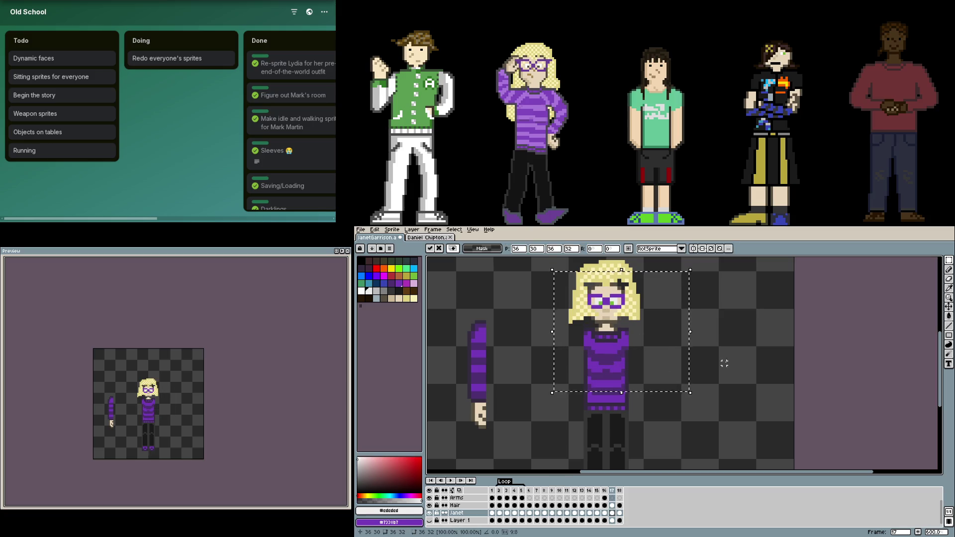
{"action": "left_click", "coordinate": [701, 366]}
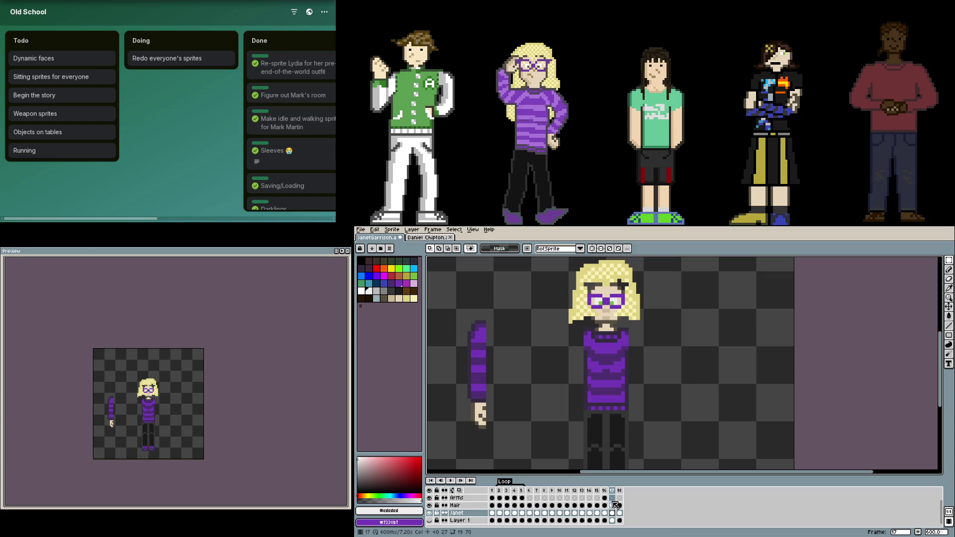
- Shift the Hair layer contents down a few pixels
{"action": "key", "text": "alt+Up"}
{"action": "key", "text": "v"}
{"action": "left_click_drag", "start_coordinate": [615, 336], "coordinate": [615, 346]}
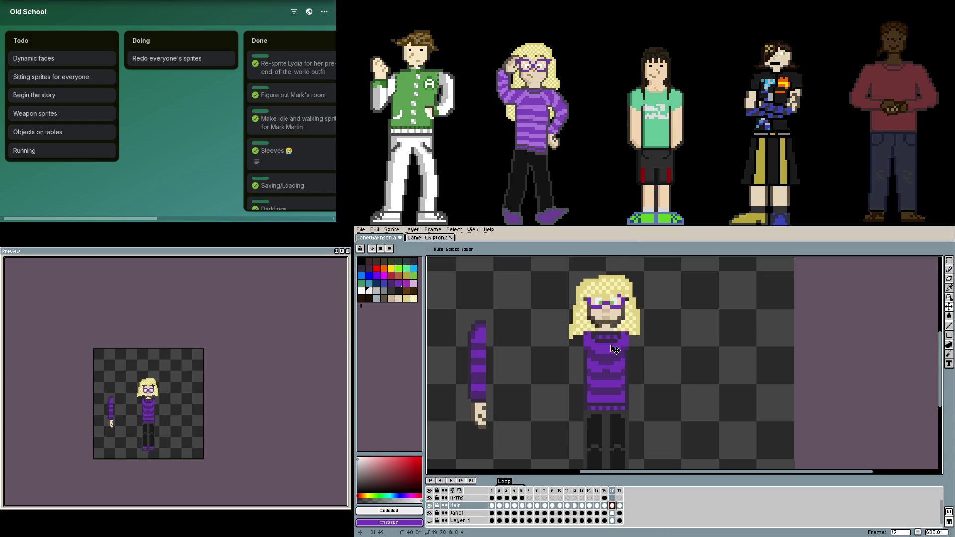
- Check frames 16 and 15, then return to frame 17 on the Janet layer
{"action": "key", "text": "Left"}
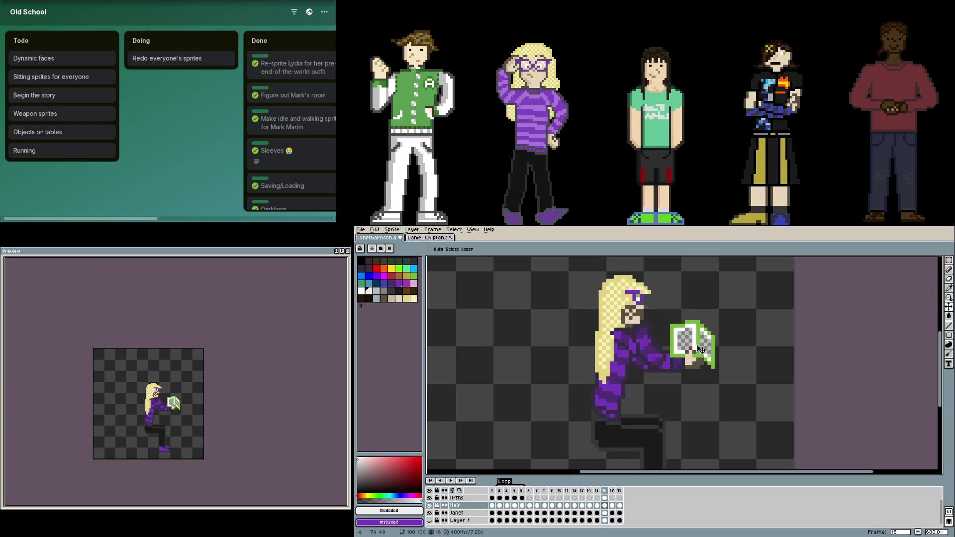
{"action": "key", "text": "Left"}
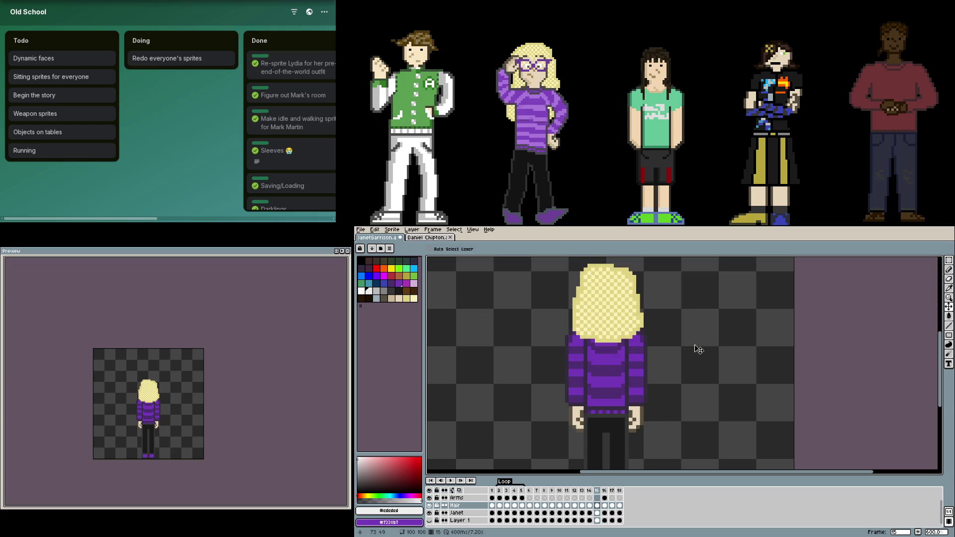
{"action": "key", "text": "Right"}
{"action": "key", "text": "Right"}
{"action": "left_click_drag", "start_coordinate": [605, 325], "coordinate": [625, 339]}
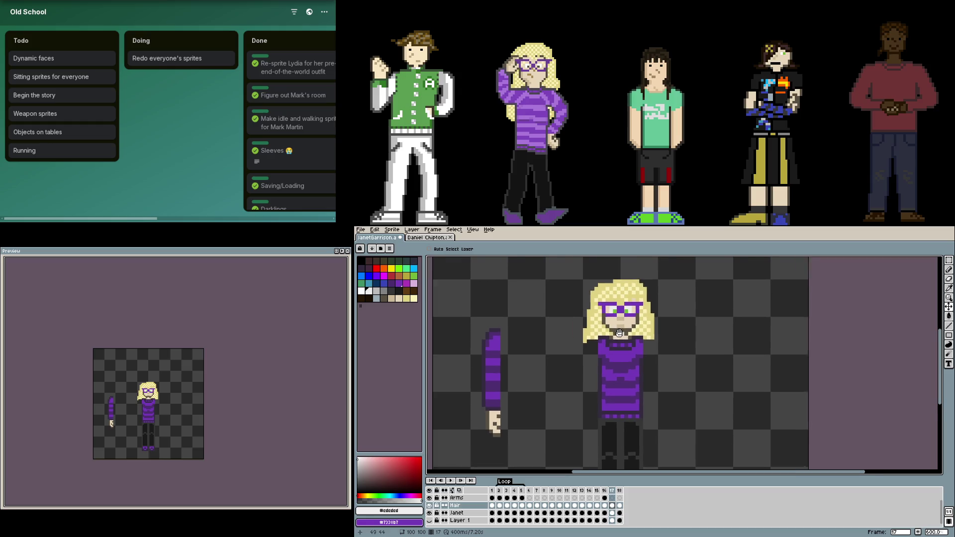
{"action": "left_click", "coordinate": [614, 499]}
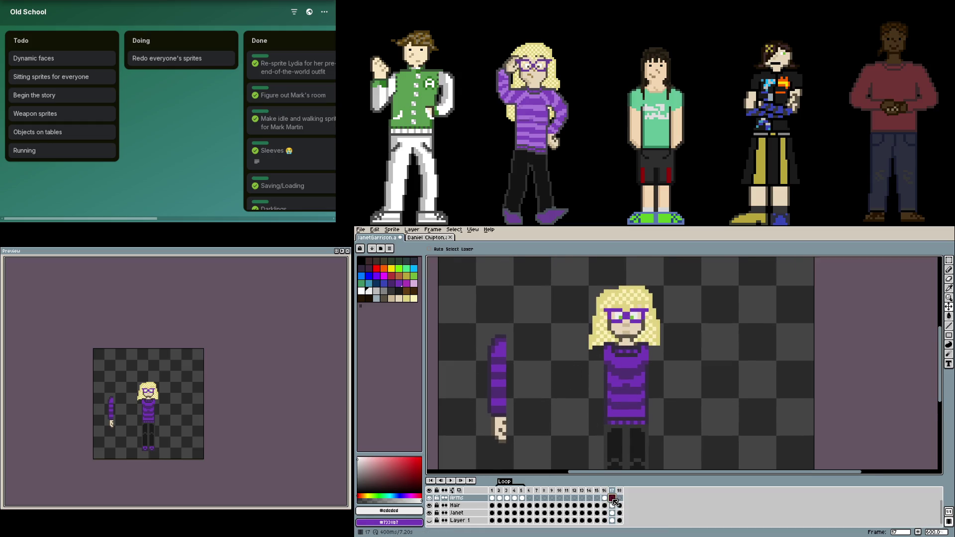
{"action": "left_click", "coordinate": [614, 513]}
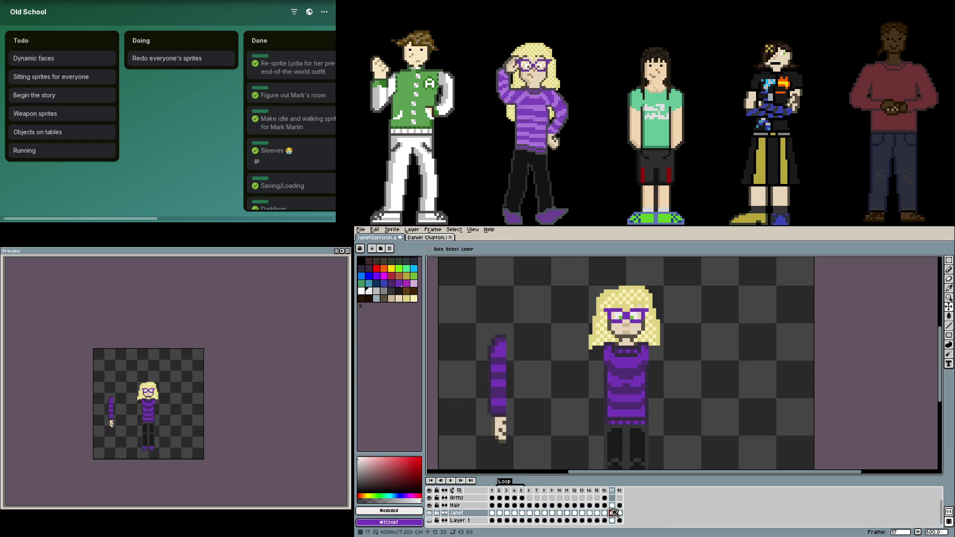
{"action": "key", "text": "m"}
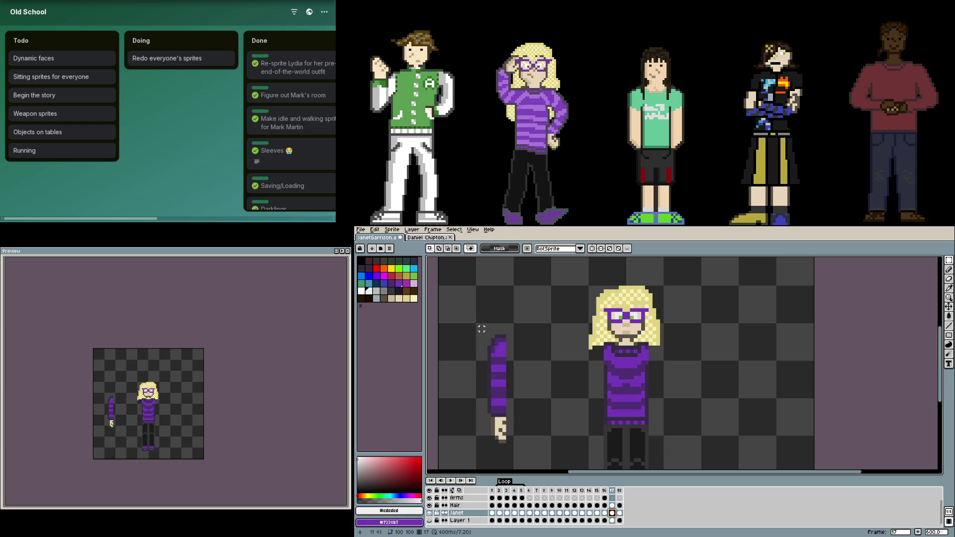
- Select the detached arm, flip it vertically so the hand points up, and move it beside Janet's body
{"action": "left_click_drag", "start_coordinate": [482, 329], "coordinate": [509, 443]}
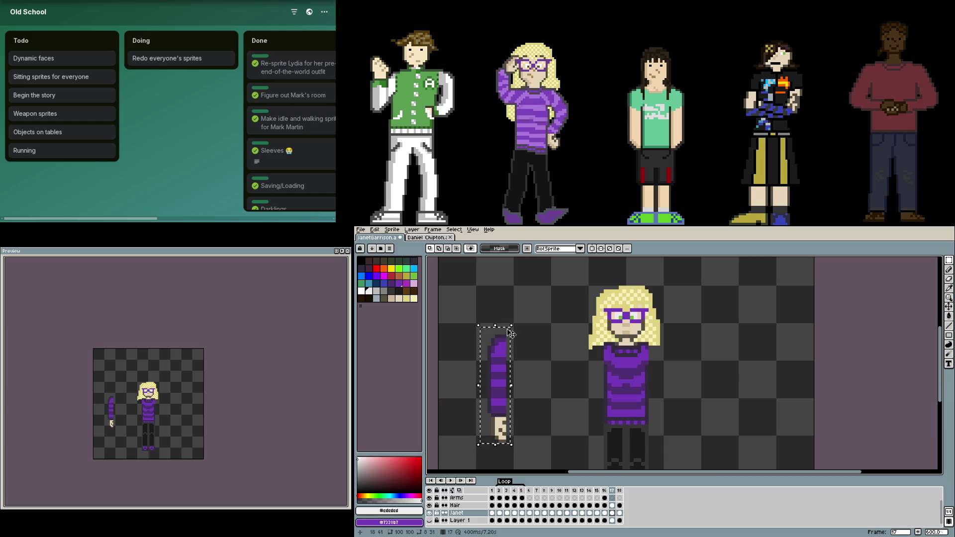
{"action": "key", "text": "shift+v"}
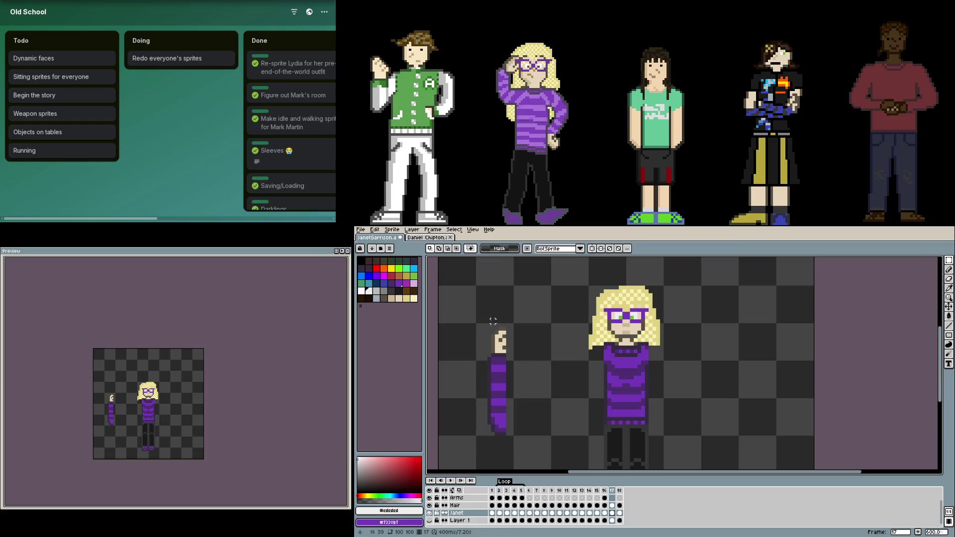
{"action": "mouse_move", "coordinate": [482, 319]}
{"action": "left_mouse_down"}
{"action": "mouse_move", "coordinate": [538, 395]}
{"action": "mouse_move", "coordinate": [615, 383]}
{"action": "left_mouse_up"}
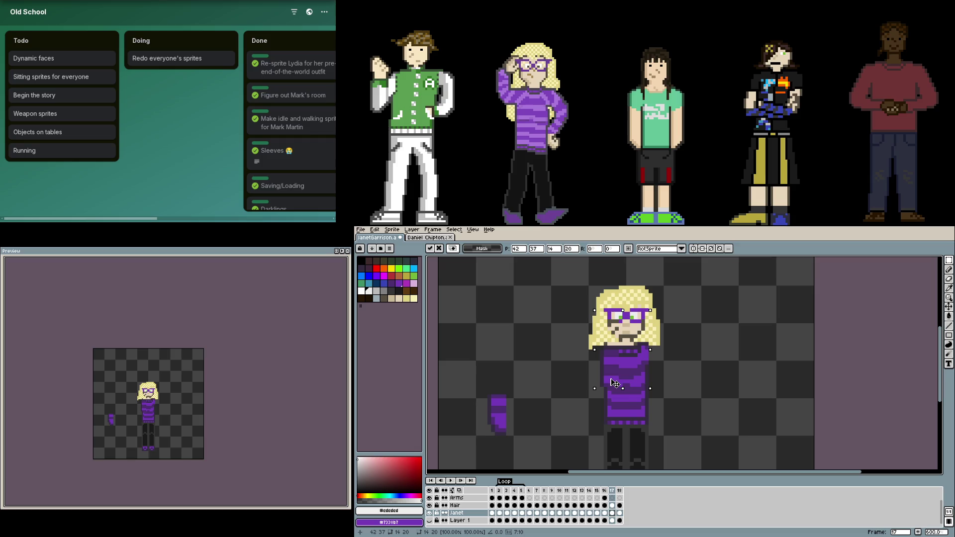
{"action": "left_click_drag", "start_coordinate": [615, 383], "coordinate": [508, 378]}
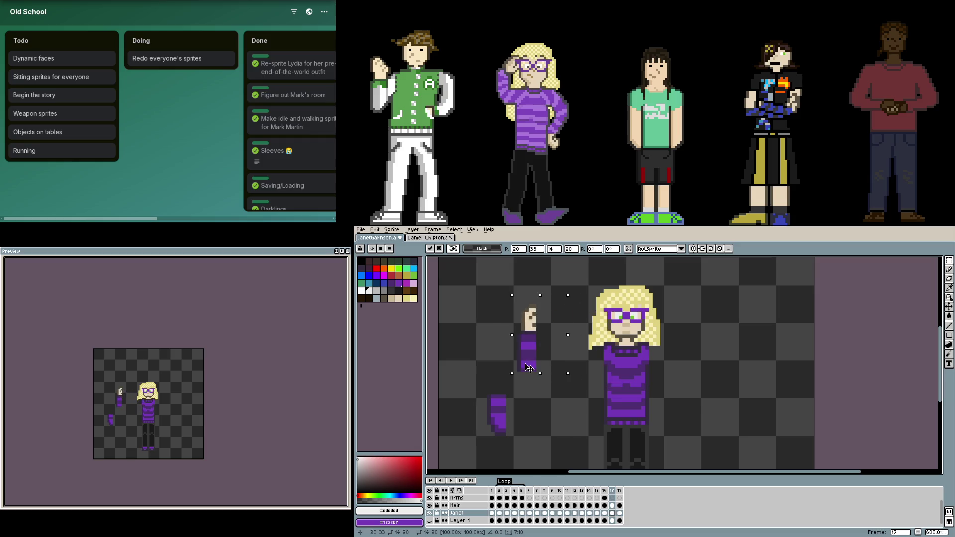
- With the Pencil active, zoom in on the hand and pick up the dark brown outline colour
{"action": "key", "text": "b"}
{"action": "scroll", "coordinate": [510, 333], "scroll_direction": "up", "scroll_amount": 4}
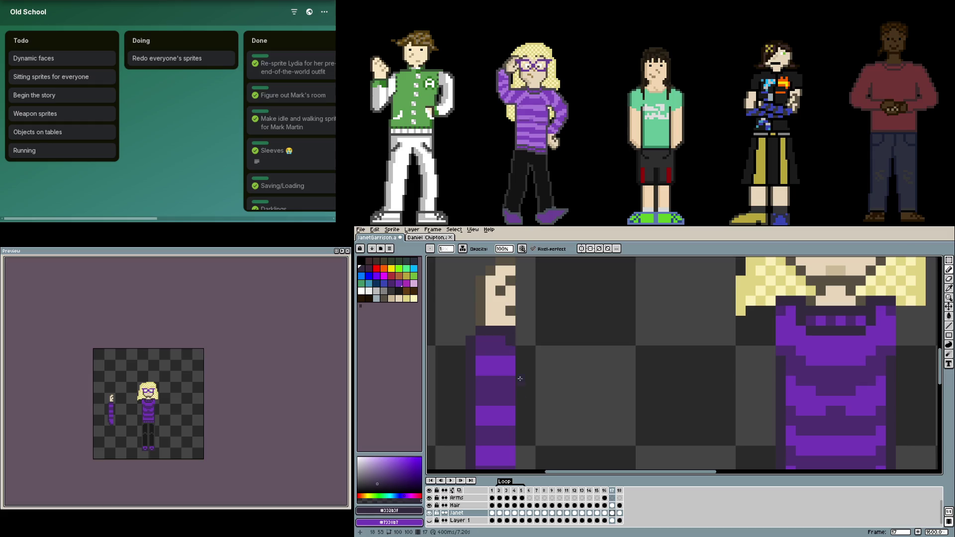
{"action": "scroll", "coordinate": [512, 348], "scroll_direction": "down", "scroll_amount": 3}
{"action": "scroll", "coordinate": [523, 408], "scroll_direction": "down", "scroll_amount": 3}
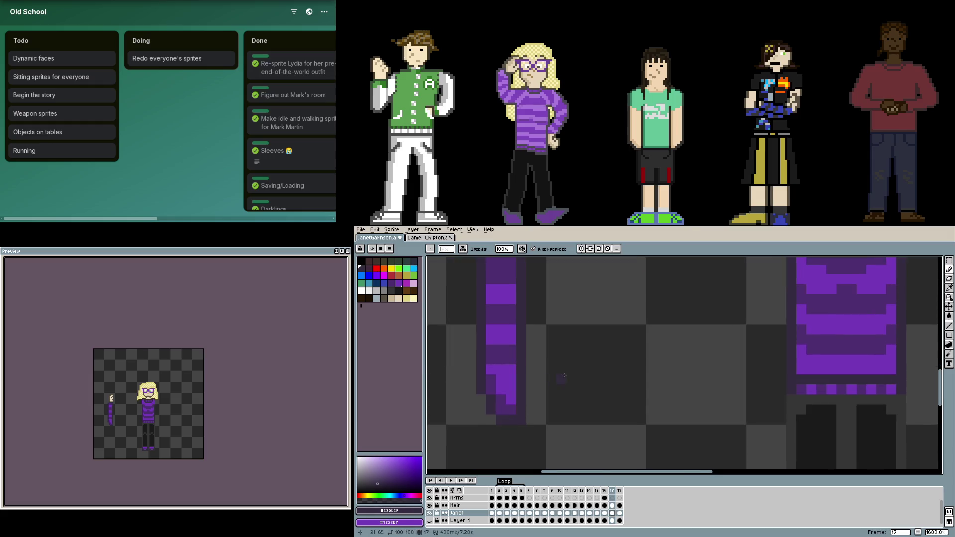
{"action": "scroll", "coordinate": [564, 375], "scroll_direction": "down", "scroll_amount": 2}
{"action": "scroll", "coordinate": [557, 383], "scroll_direction": "down", "scroll_amount": 1}
{"action": "scroll", "coordinate": [519, 324], "scroll_direction": "up", "scroll_amount": 3}
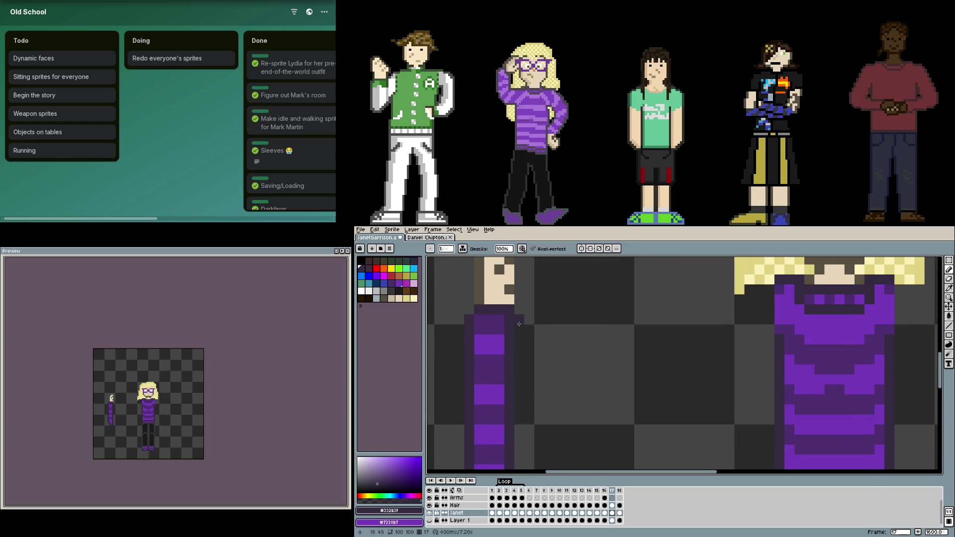
{"action": "scroll", "coordinate": [519, 324], "scroll_direction": "up", "scroll_amount": 3}
{"action": "left_click", "coordinate": [531, 380], "text": "alt"}
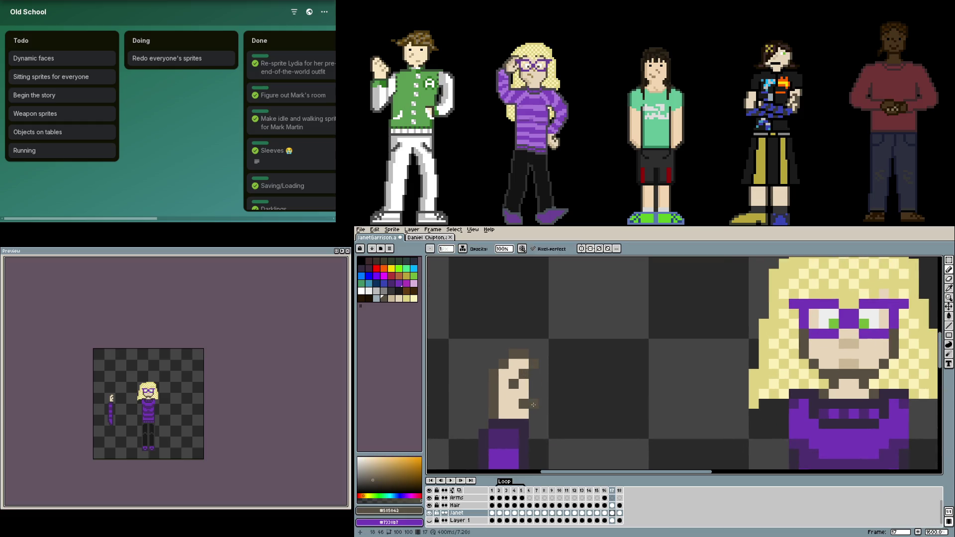
- Draw a vertical brown line down the hand's right edge, redoing it once
{"action": "scroll", "coordinate": [583, 403], "scroll_direction": "down", "scroll_amount": 1}
{"action": "scroll", "coordinate": [583, 403], "scroll_direction": "up", "scroll_amount": 3}
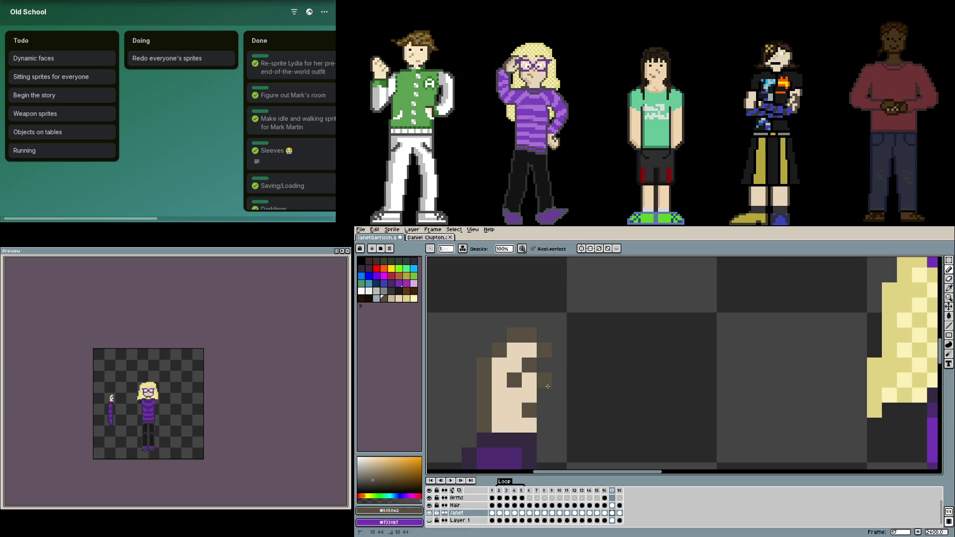
{"action": "left_click_drag", "start_coordinate": [548, 387], "coordinate": [545, 425]}
{"action": "key", "text": "ctrl+z"}
{"action": "left_click_drag", "start_coordinate": [547, 381], "coordinate": [544, 419]}
{"action": "scroll", "coordinate": [608, 425], "scroll_direction": "down", "scroll_amount": 3}
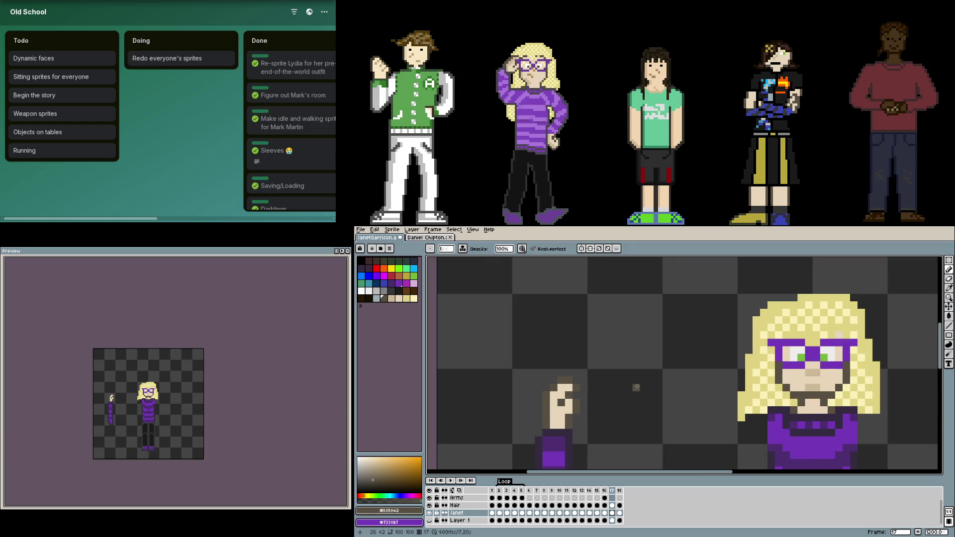
- Select the hand, rotate it about 79°, nudge it into place, and apply
{"action": "key", "text": "m"}
{"action": "left_click_drag", "start_coordinate": [518, 375], "coordinate": [596, 429]}
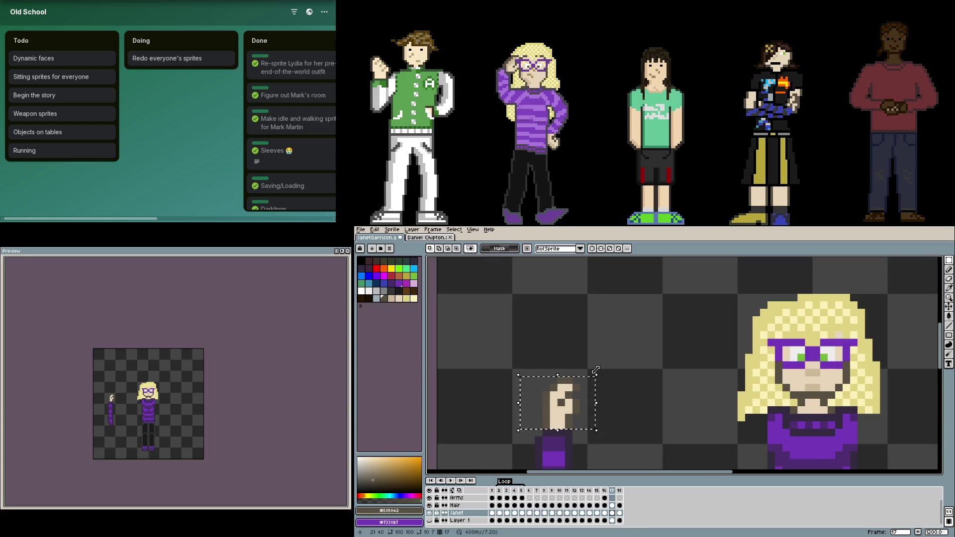
{"action": "left_click_drag", "start_coordinate": [595, 371], "coordinate": [531, 358]}
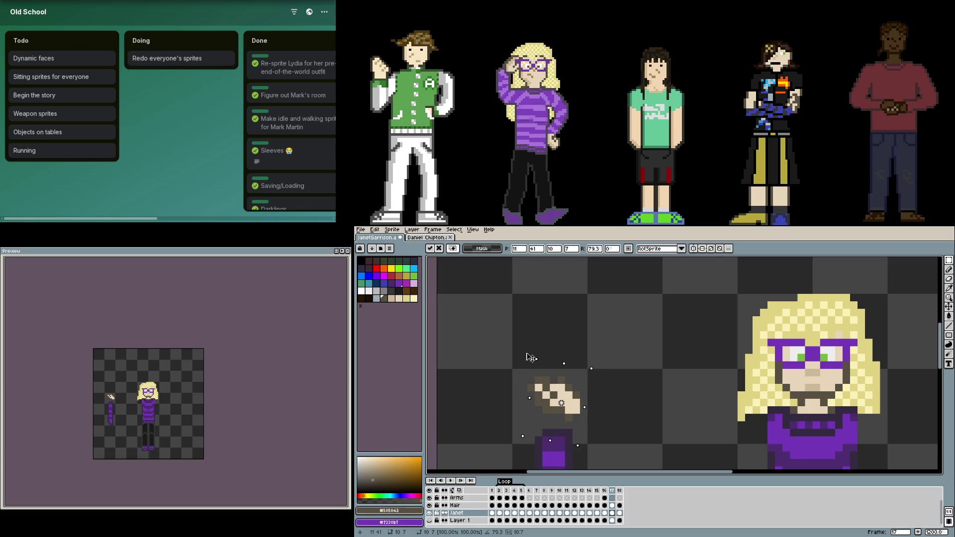
{"action": "mouse_move", "coordinate": [576, 424]}
{"action": "left_mouse_down"}
{"action": "mouse_move", "coordinate": [561, 439]}
{"action": "mouse_move", "coordinate": [563, 419]}
{"action": "left_mouse_up"}
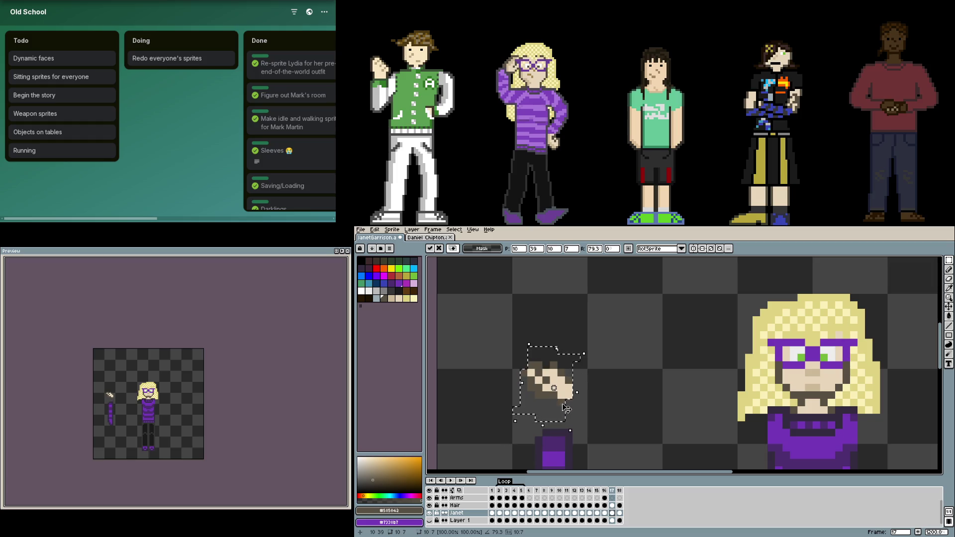
{"action": "mouse_move", "coordinate": [562, 419]}
{"action": "left_mouse_down"}
{"action": "mouse_move", "coordinate": [552, 434]}
{"action": "mouse_move", "coordinate": [557, 411]}
{"action": "mouse_move", "coordinate": [553, 437]}
{"action": "left_mouse_up"}
{"action": "key", "text": "Return"}
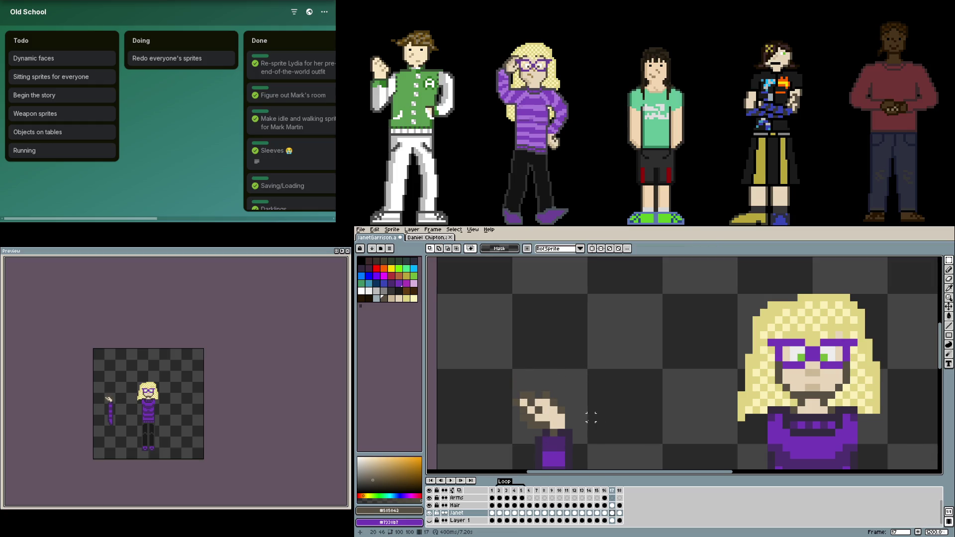
- Erase a stray brown pixel on the hand and fill in a brown outline pixel
{"action": "scroll", "coordinate": [552, 407], "scroll_direction": "up", "scroll_amount": 3}
{"action": "key", "text": "e"}
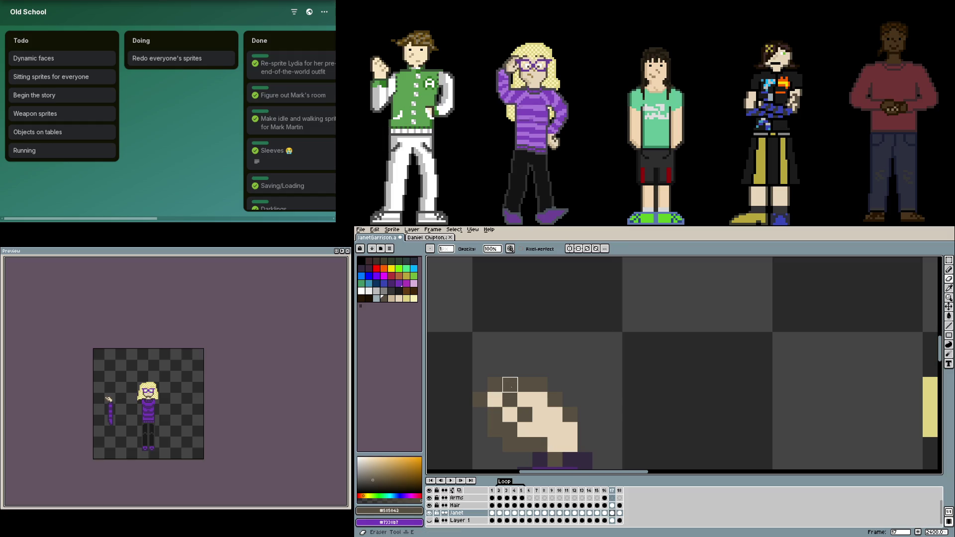
{"action": "scroll", "coordinate": [511, 384], "scroll_direction": "down", "scroll_amount": 3}
{"action": "key", "text": "b"}
{"action": "scroll", "coordinate": [573, 415], "scroll_direction": "up", "scroll_amount": 3}
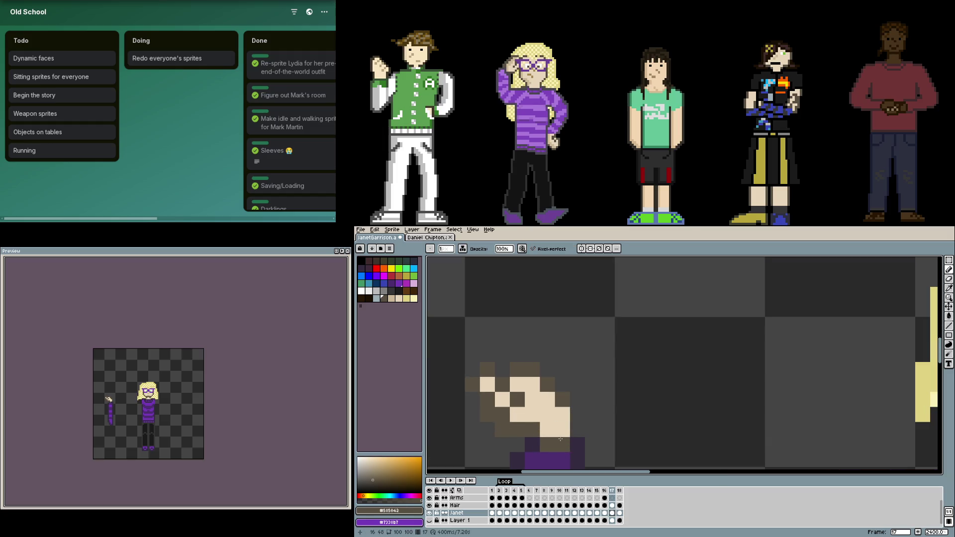
{"action": "key", "text": "e"}
{"action": "left_click", "coordinate": [547, 445]}
{"action": "key", "text": "b"}
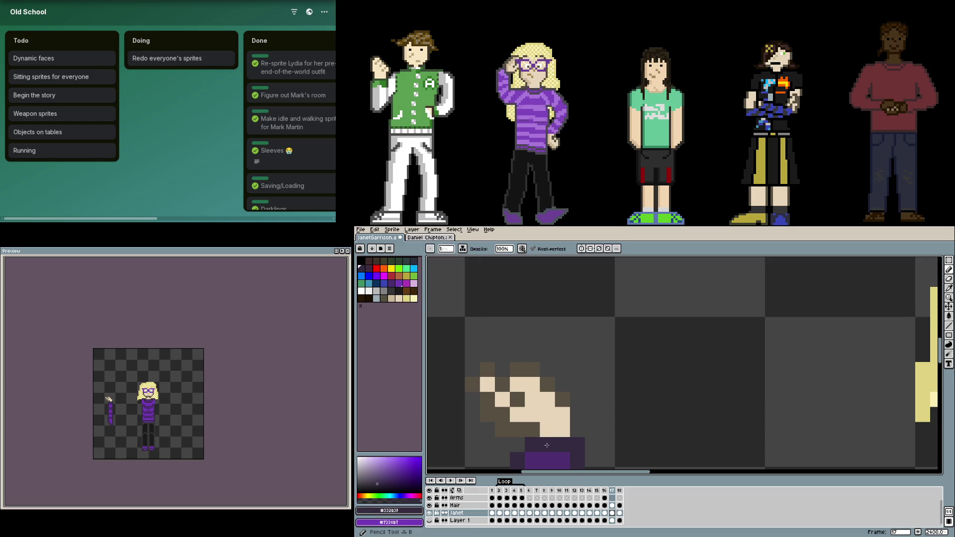
{"action": "left_click", "coordinate": [578, 430]}
{"action": "key", "text": "ctrl+z"}
{"action": "left_click", "coordinate": [607, 430]}
{"action": "scroll", "coordinate": [612, 435], "scroll_direction": "down", "scroll_amount": 1}
{"action": "scroll", "coordinate": [585, 429], "scroll_direction": "up", "scroll_amount": 1}
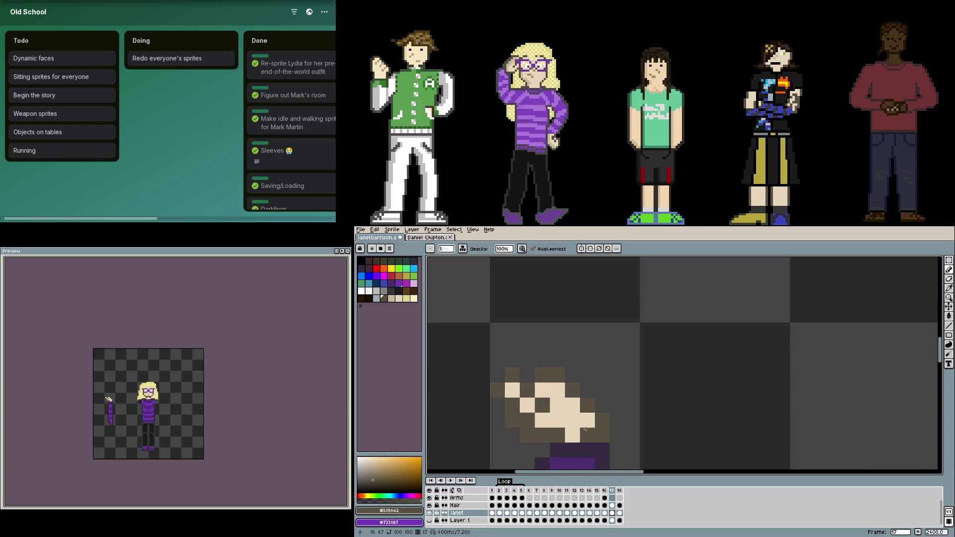